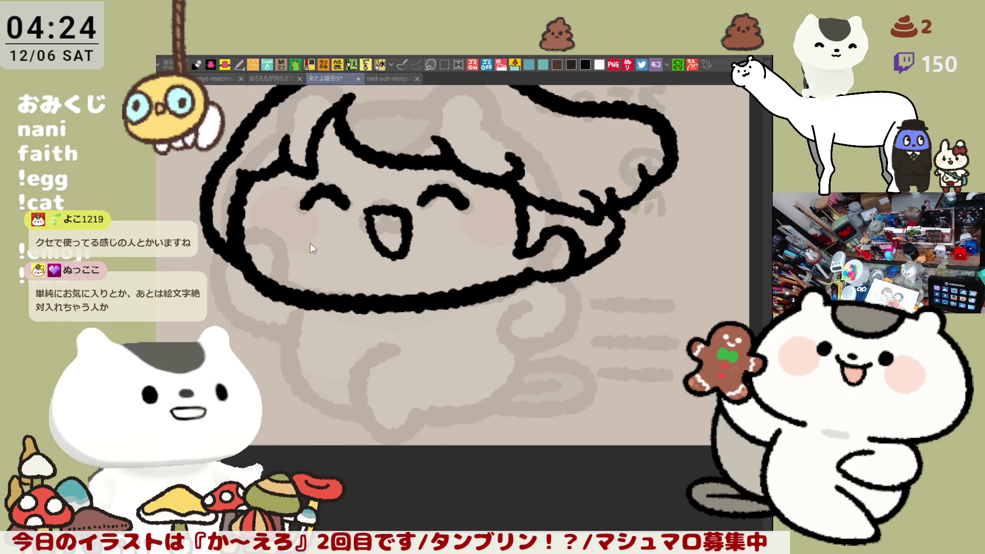
Ink the left cheek and the left side of the face below it in thick black.
{"action": "mouse_move", "coordinate": [252, 239]}
{"action": "left_mouse_down"}
{"action": "mouse_move", "coordinate": [241, 256]}
{"action": "mouse_move", "coordinate": [259, 287]}
{"action": "mouse_move", "coordinate": [226, 251]}
{"action": "mouse_move", "coordinate": [233, 240]}
{"action": "left_mouse_up"}
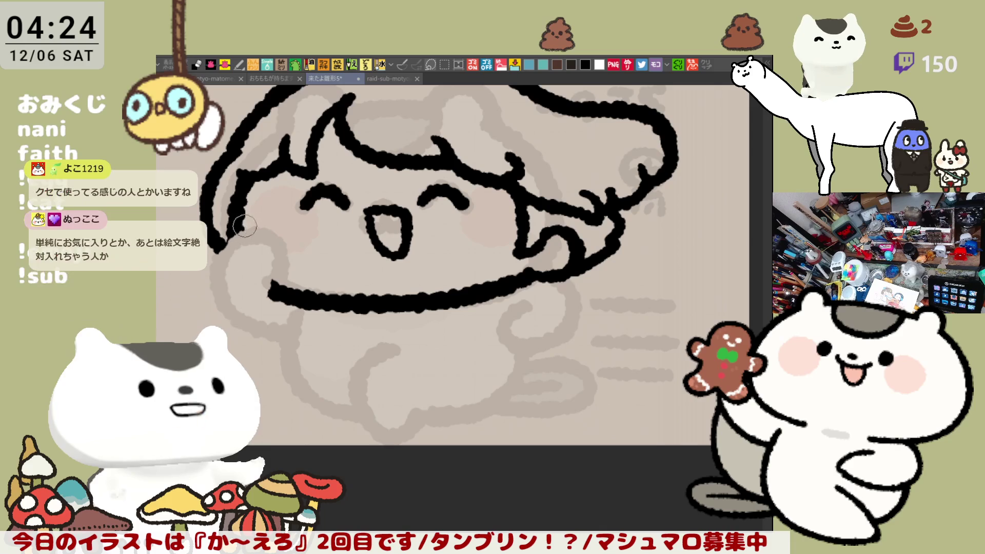
{"action": "left_click_drag", "start_coordinate": [236, 218], "coordinate": [277, 280]}
{"action": "key", "text": "ctrl+z"}
{"action": "mouse_move", "coordinate": [236, 218]}
{"action": "left_mouse_down"}
{"action": "mouse_move", "coordinate": [276, 277]}
{"action": "mouse_move", "coordinate": [294, 265]}
{"action": "left_mouse_up"}
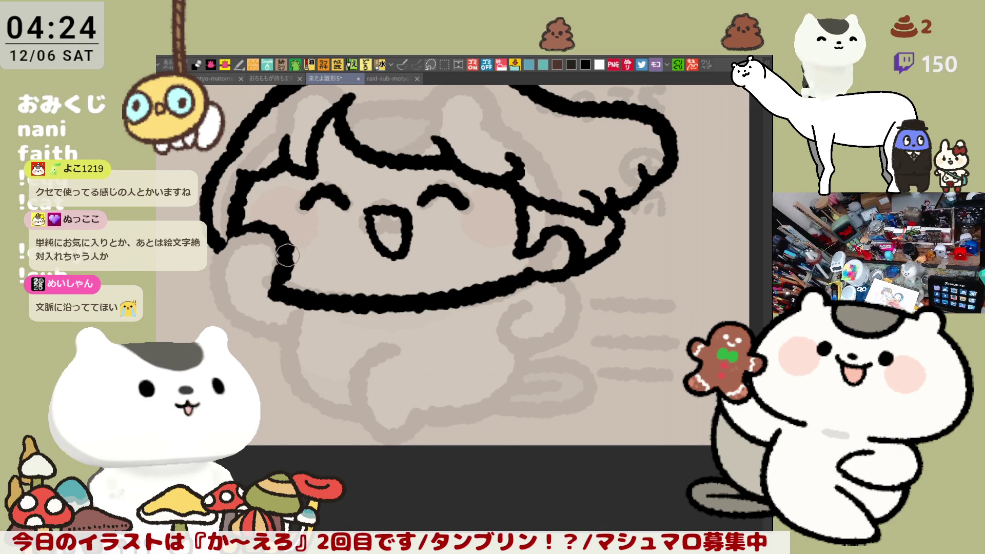
{"action": "key", "text": "ctrl+z"}
{"action": "left_click_drag", "start_coordinate": [231, 228], "coordinate": [277, 285]}
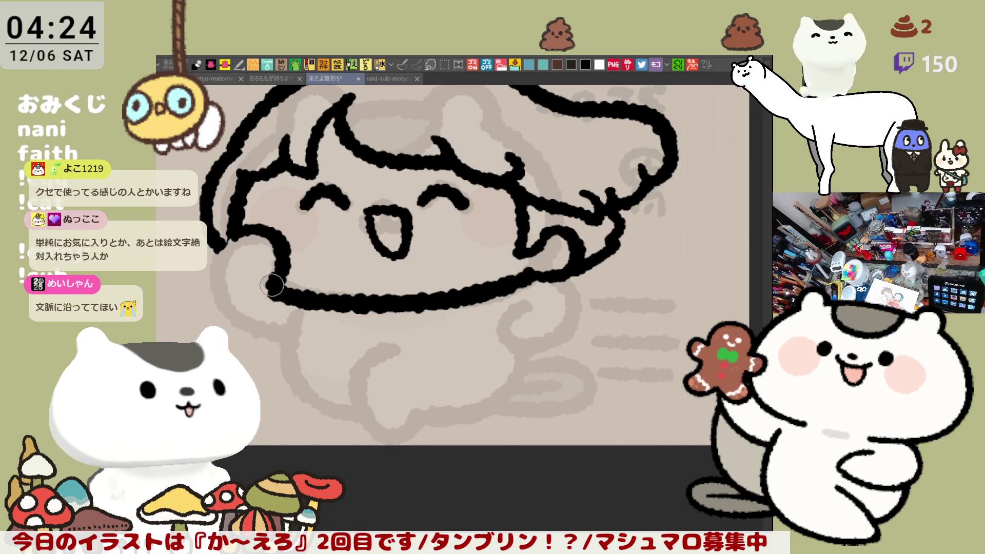
{"action": "left_click_drag", "start_coordinate": [233, 236], "coordinate": [252, 324]}
{"action": "key", "text": "ctrl+z"}
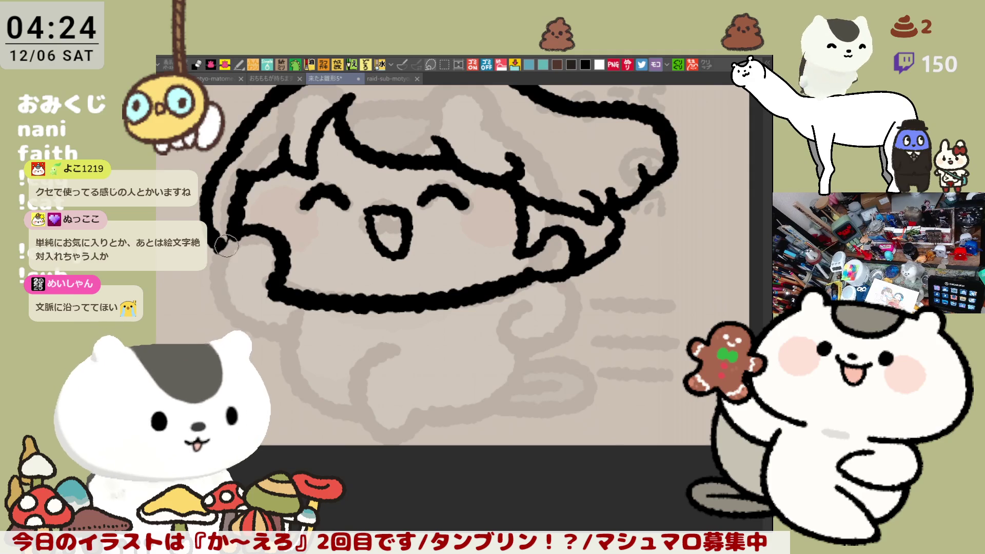
{"action": "left_click_drag", "start_coordinate": [234, 234], "coordinate": [250, 324]}
{"action": "key", "text": "ctrl+z"}
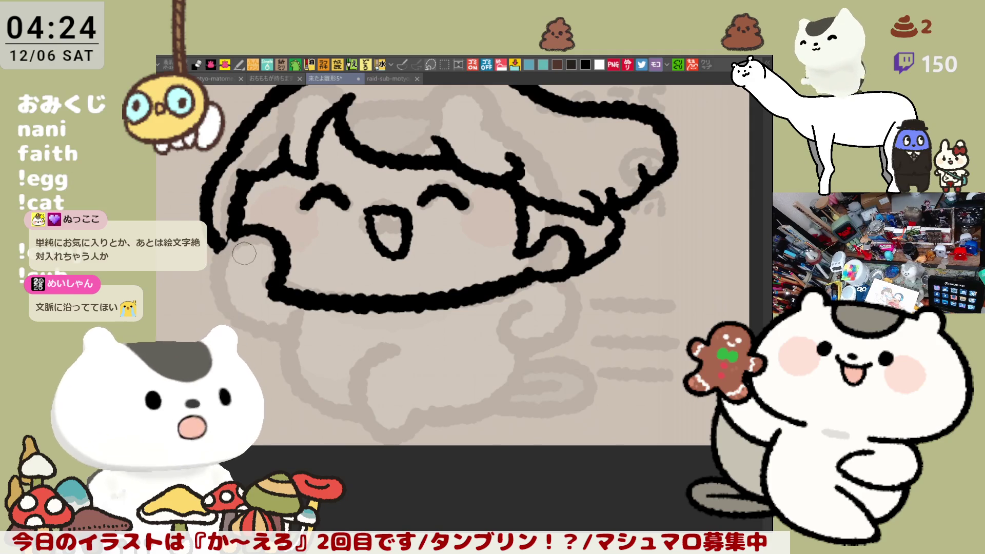
{"action": "mouse_move", "coordinate": [237, 235]}
{"action": "left_mouse_down"}
{"action": "mouse_move", "coordinate": [245, 321]}
{"action": "mouse_move", "coordinate": [295, 336]}
{"action": "left_mouse_up"}
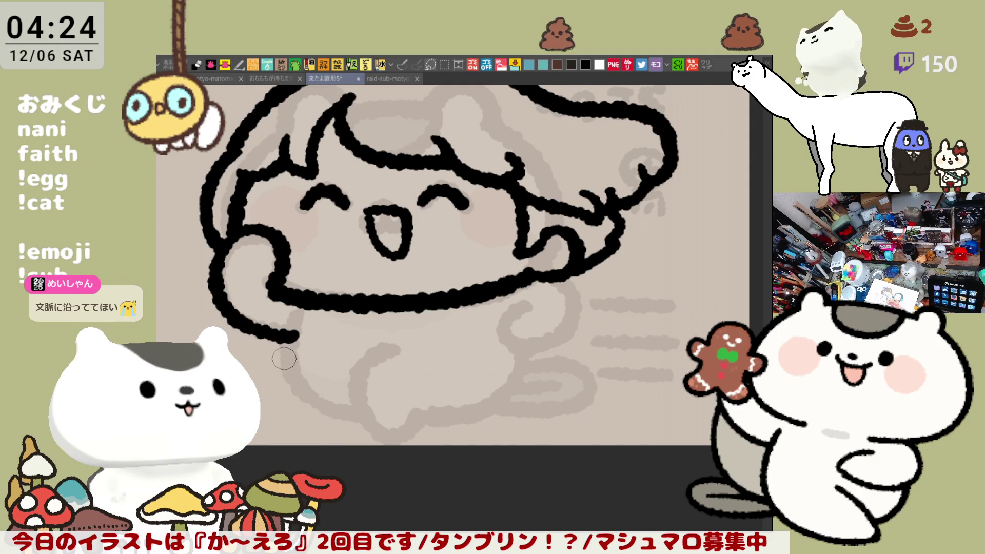
Start the curled arm at the left cheek and add a short line under the chin.
{"action": "mouse_move", "coordinate": [237, 240]}
{"action": "left_mouse_down"}
{"action": "mouse_move", "coordinate": [281, 268]}
{"action": "mouse_move", "coordinate": [267, 291]}
{"action": "left_mouse_up"}
{"action": "key", "text": "ctrl+z"}
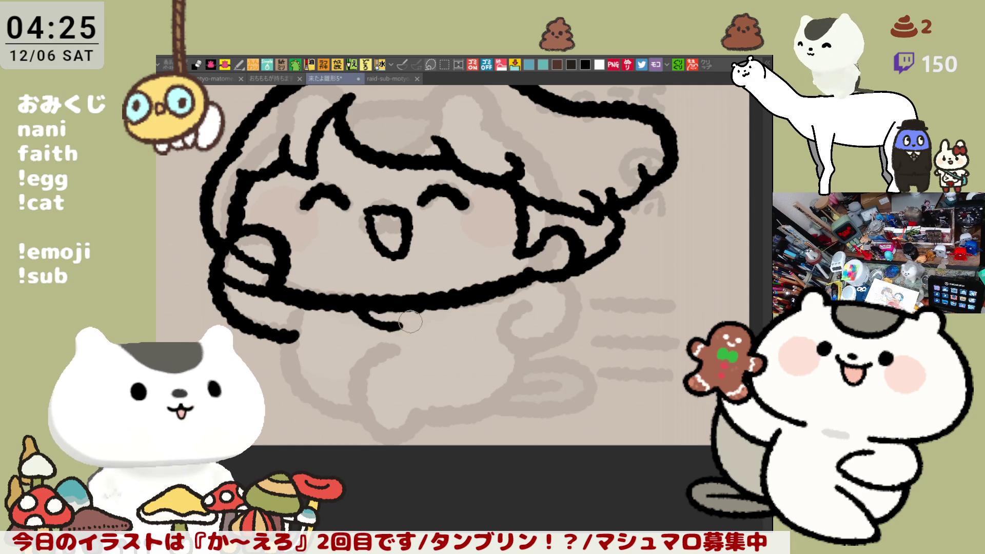
{"action": "mouse_move", "coordinate": [365, 311]}
{"action": "left_mouse_down"}
{"action": "mouse_move", "coordinate": [387, 329]}
{"action": "mouse_move", "coordinate": [418, 313]}
{"action": "mouse_move", "coordinate": [375, 310]}
{"action": "mouse_move", "coordinate": [408, 322]}
{"action": "left_mouse_up"}
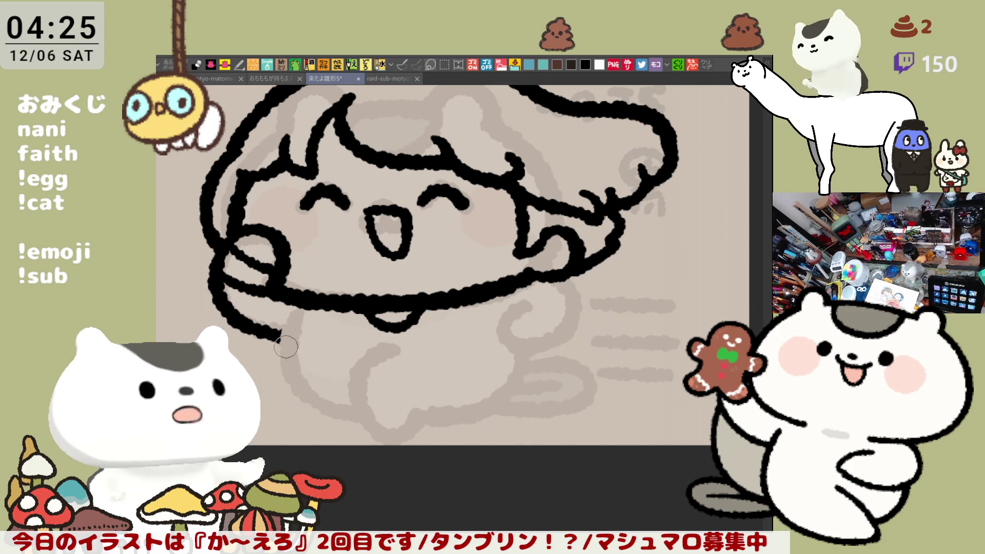
{"action": "key", "text": "ctrl+z"}
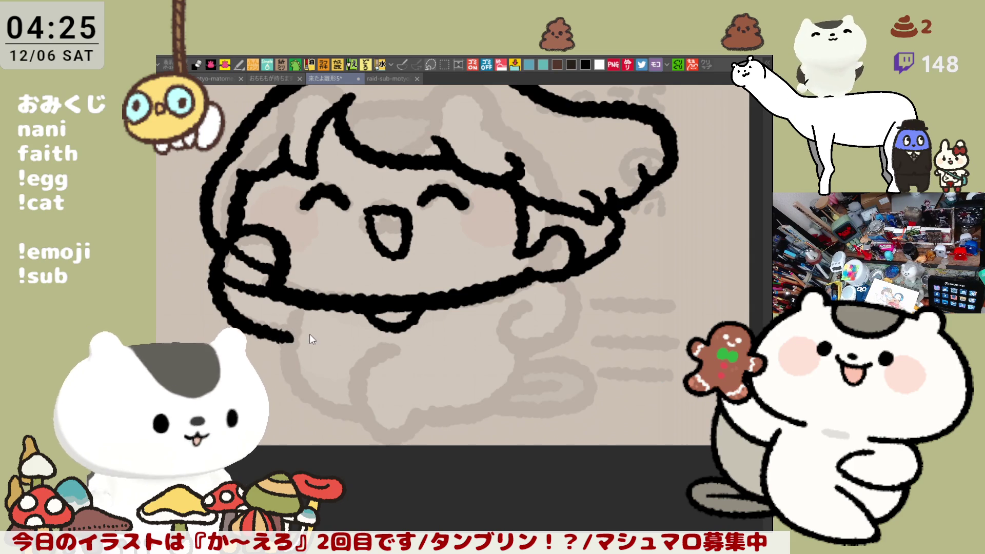
Ink the body line hooking down and along the bottom to the right.
{"action": "mouse_move", "coordinate": [293, 322]}
{"action": "left_mouse_down"}
{"action": "mouse_move", "coordinate": [283, 362]}
{"action": "mouse_move", "coordinate": [352, 382]}
{"action": "left_mouse_up"}
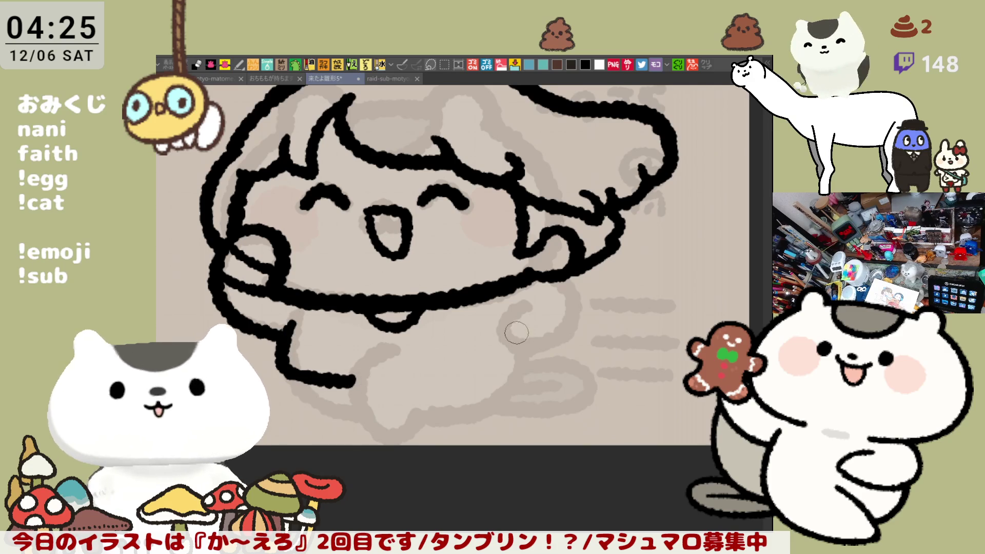
{"action": "key", "text": "ctrl+z"}
{"action": "left_click_drag", "start_coordinate": [289, 325], "coordinate": [353, 382]}
{"action": "key", "text": "ctrl+z"}
{"action": "mouse_move", "coordinate": [290, 320]}
{"action": "left_mouse_down"}
{"action": "mouse_move", "coordinate": [281, 354]}
{"action": "mouse_move", "coordinate": [351, 381]}
{"action": "left_mouse_up"}
{"action": "key", "text": "ctrl+z"}
{"action": "mouse_move", "coordinate": [292, 320]}
{"action": "left_mouse_down"}
{"action": "mouse_move", "coordinate": [282, 353]}
{"action": "mouse_move", "coordinate": [358, 380]}
{"action": "left_mouse_up"}
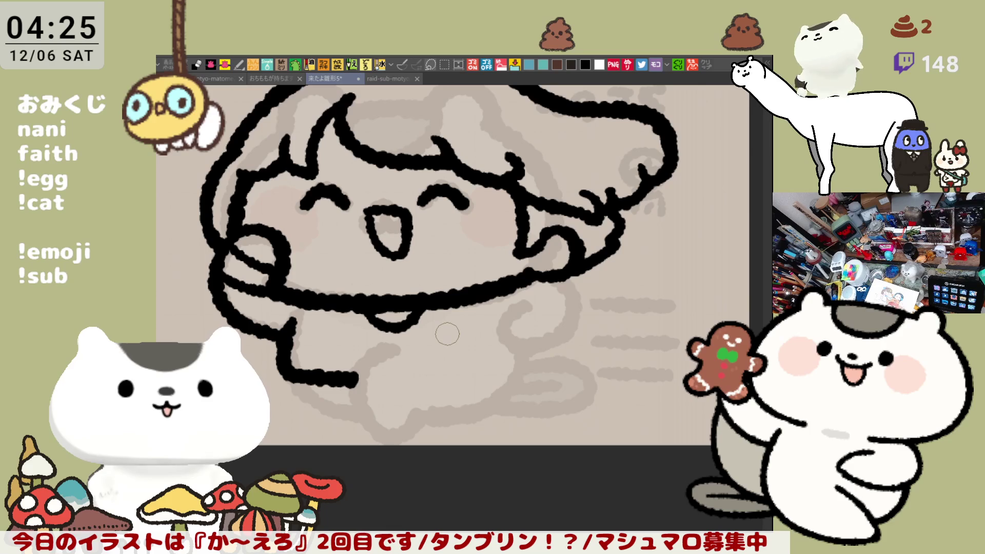
On the mirrored view, ink the second arm curving down into a rounded paw.
{"action": "key", "text": "h"}
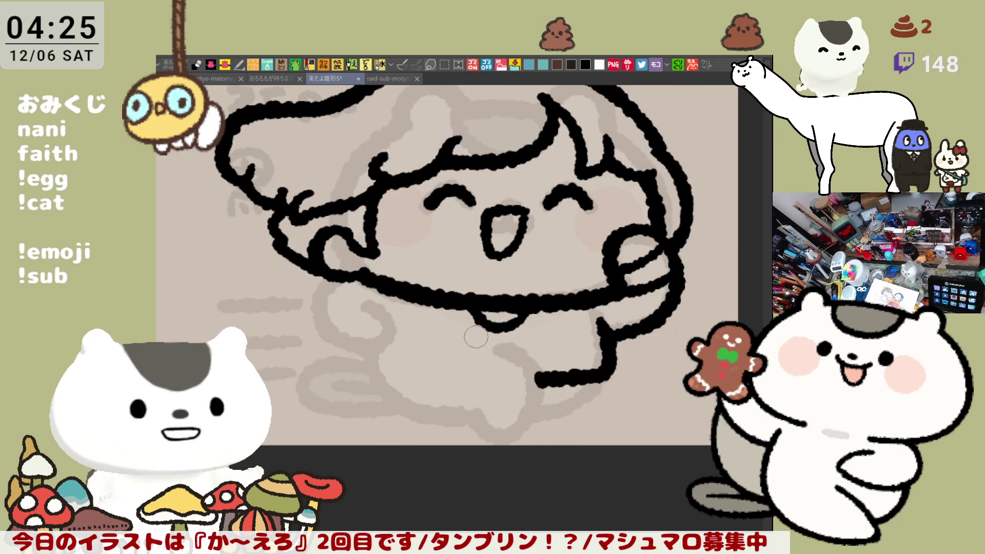
{"action": "mouse_move", "coordinate": [325, 281]}
{"action": "left_mouse_down"}
{"action": "mouse_move", "coordinate": [360, 344]}
{"action": "mouse_move", "coordinate": [395, 348]}
{"action": "left_mouse_up"}
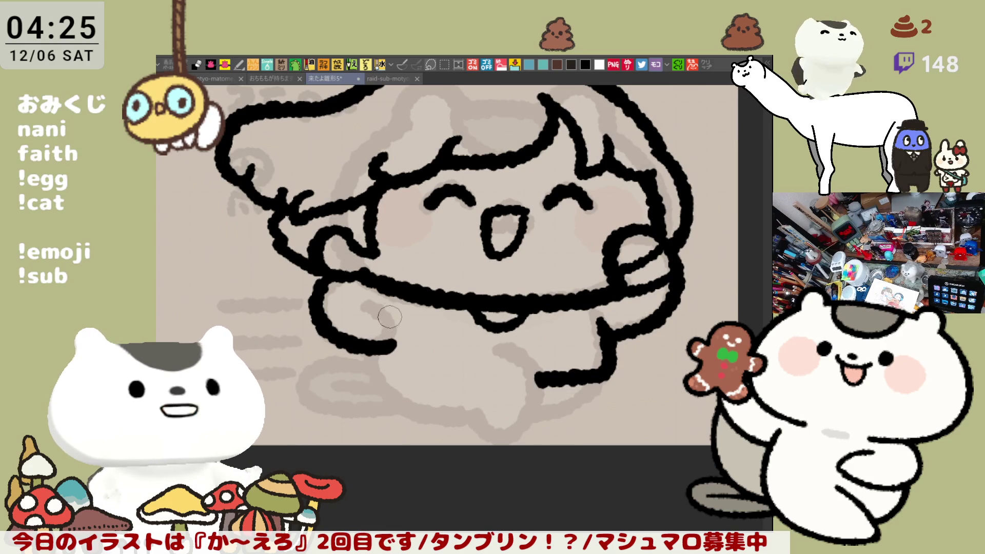
{"action": "left_click_drag", "start_coordinate": [369, 305], "coordinate": [388, 349]}
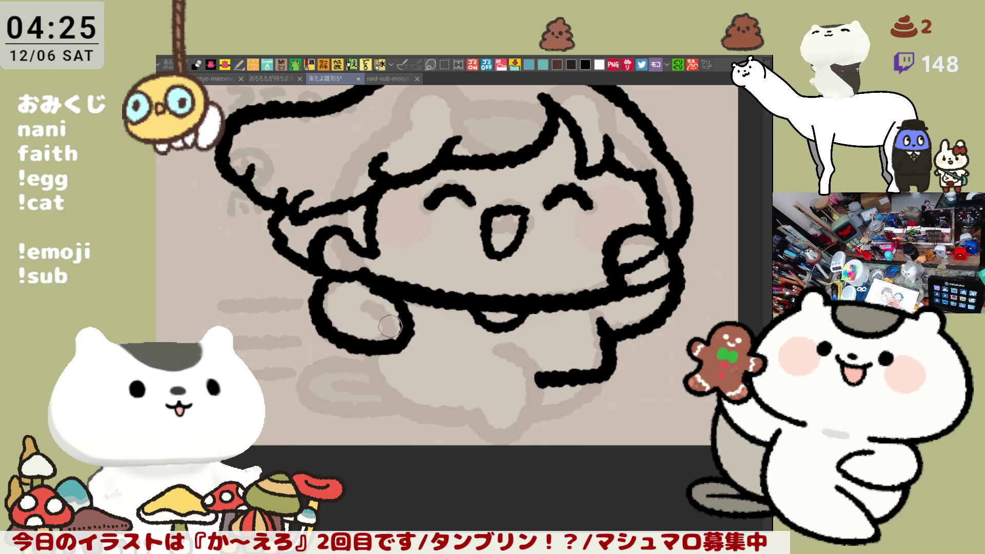
{"action": "key", "text": "ctrl+z"}
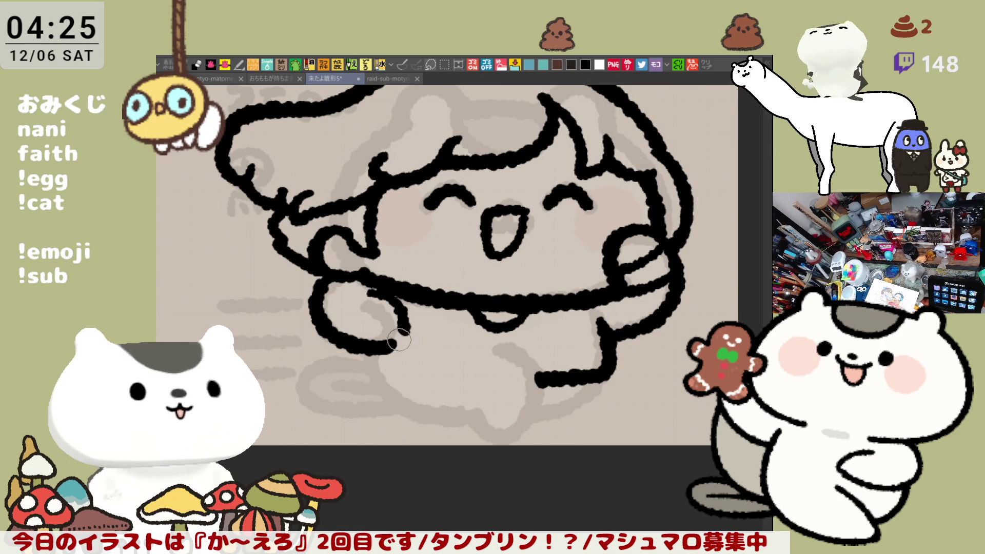
{"action": "key", "text": "ctrl+z"}
Try short strokes and a lower-right curve on the paw, then flip the view back.
{"action": "left_click_drag", "start_coordinate": [360, 300], "coordinate": [383, 307]}
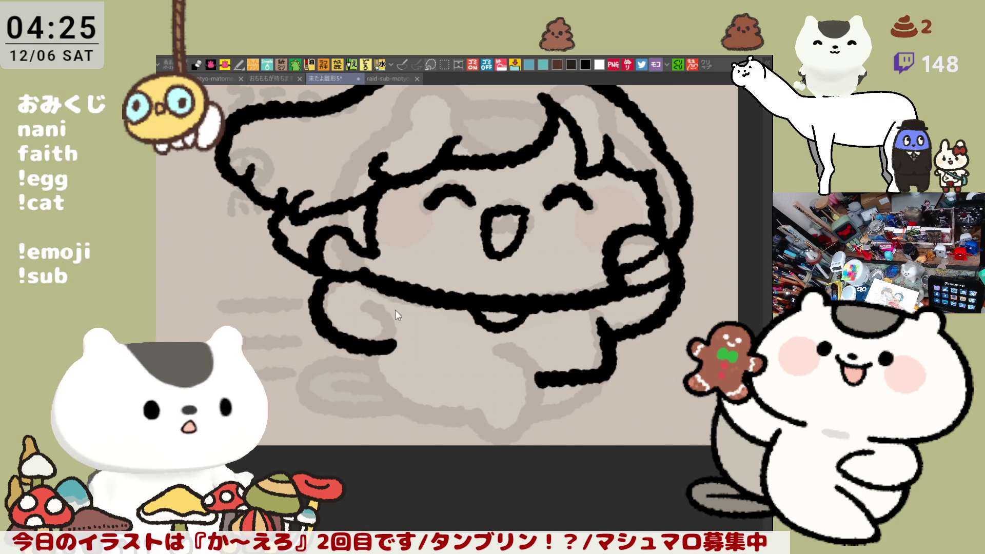
{"action": "left_click_drag", "start_coordinate": [364, 293], "coordinate": [382, 297]}
{"action": "key", "text": "ctrl+z"}
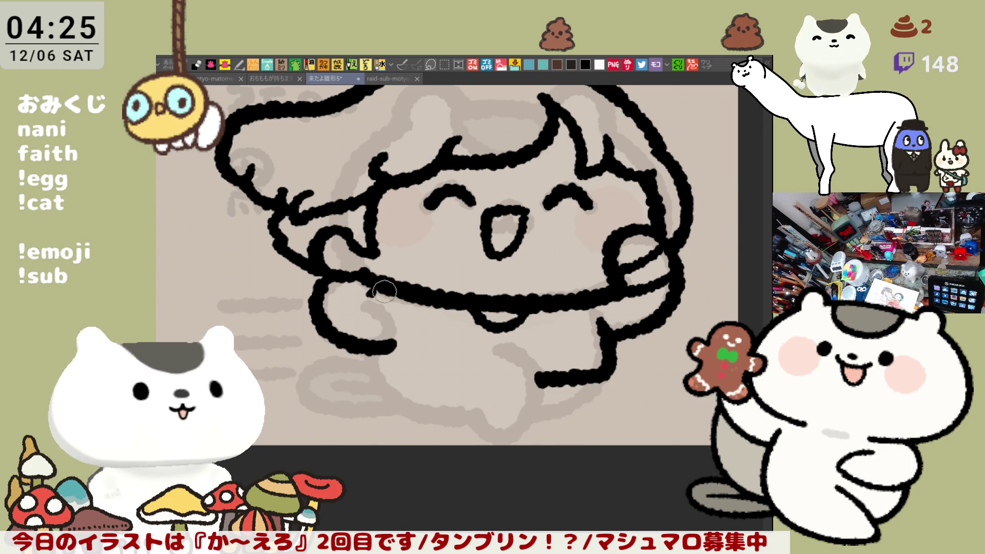
{"action": "left_click_drag", "start_coordinate": [410, 308], "coordinate": [390, 351]}
{"action": "key", "text": "ctrl+z"}
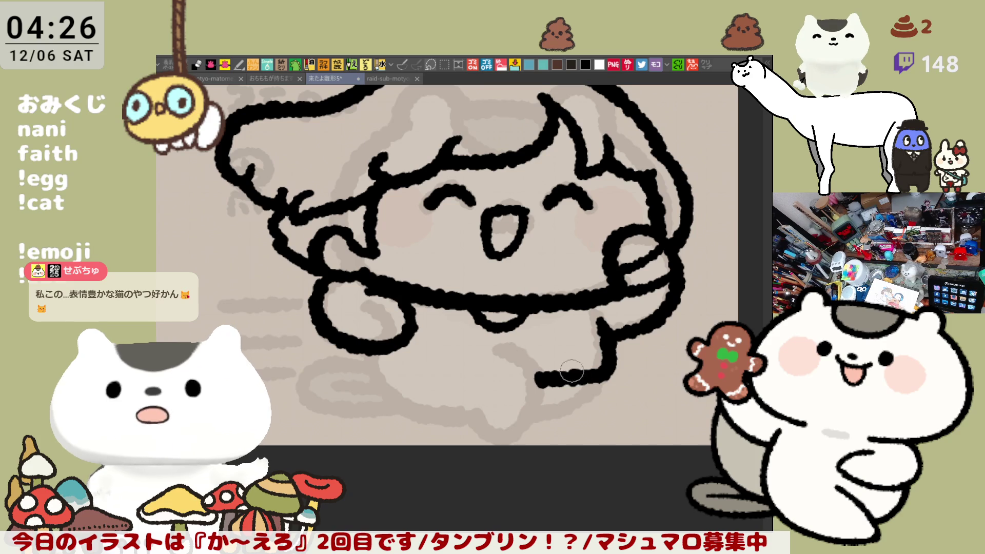
{"action": "key", "text": "h"}
{"action": "left_click_drag", "start_coordinate": [515, 307], "coordinate": [524, 354]}
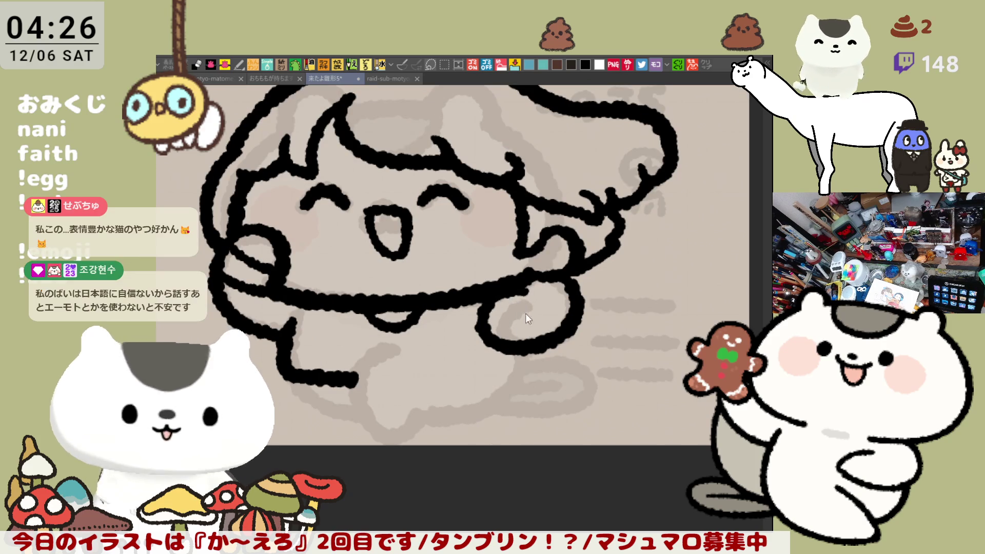
Draw two curved finger lines inside the paw.
{"action": "key", "text": "ctrl+z"}
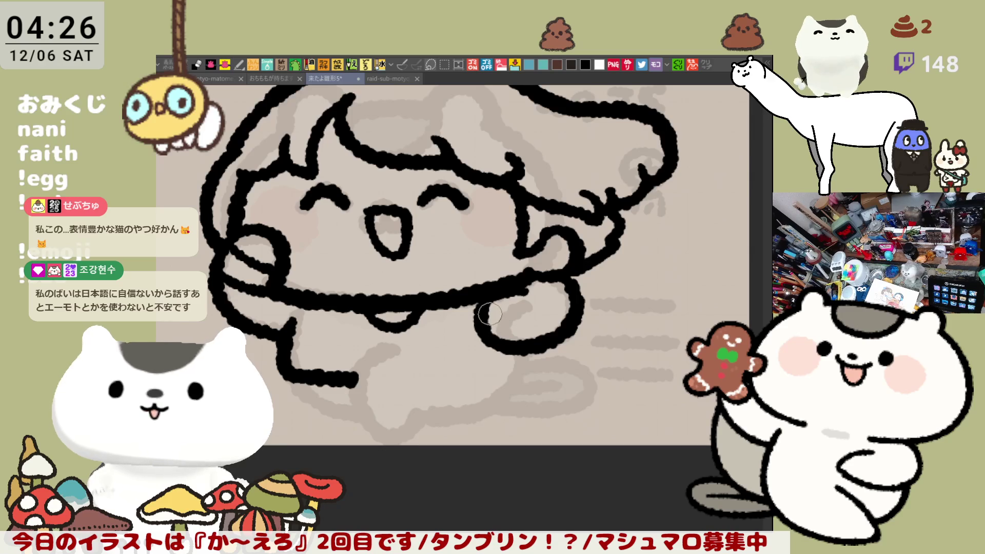
{"action": "left_click_drag", "start_coordinate": [506, 303], "coordinate": [516, 342]}
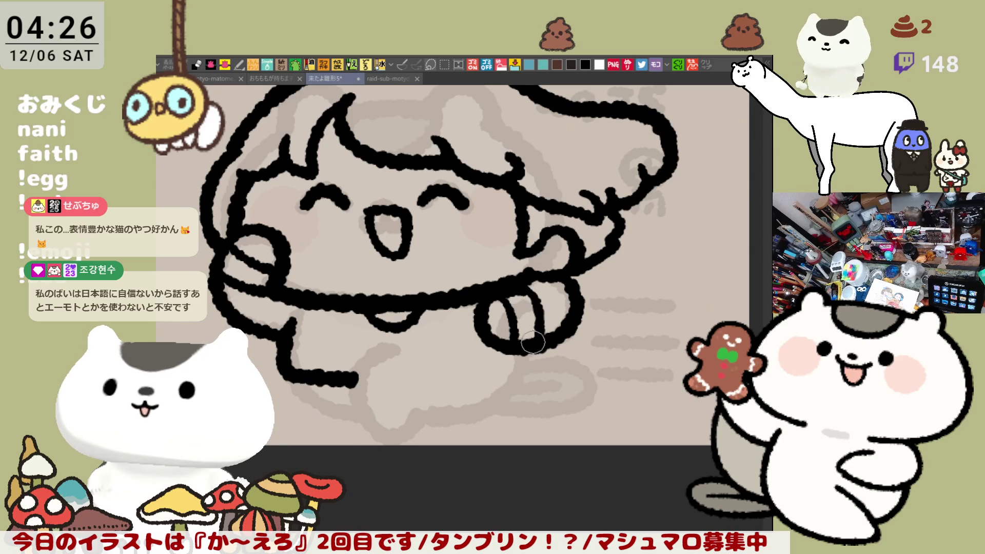
{"action": "left_click_drag", "start_coordinate": [524, 297], "coordinate": [528, 339]}
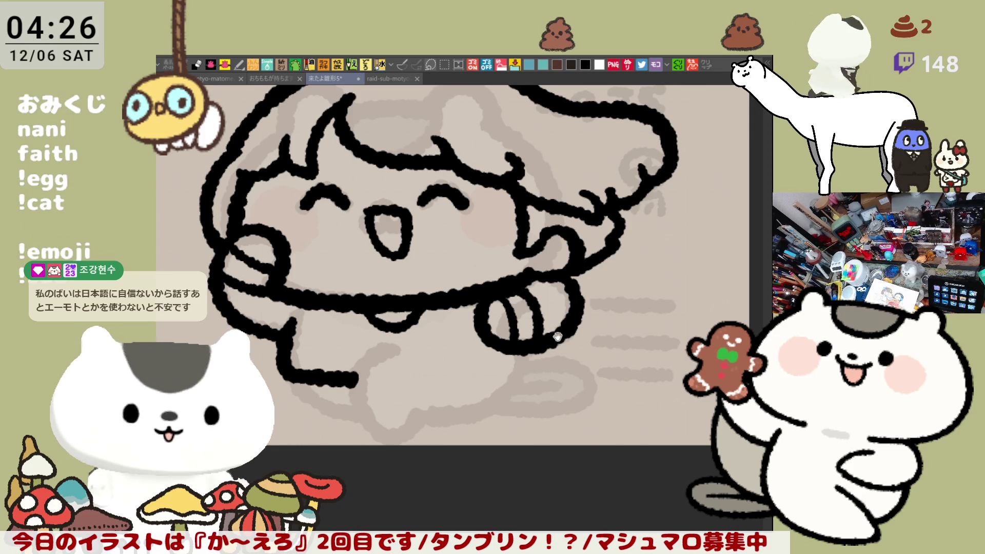
Doodle a small circle face with eyes and a grin right of the paw.
{"action": "left_click_drag", "start_coordinate": [557, 336], "coordinate": [558, 370]}
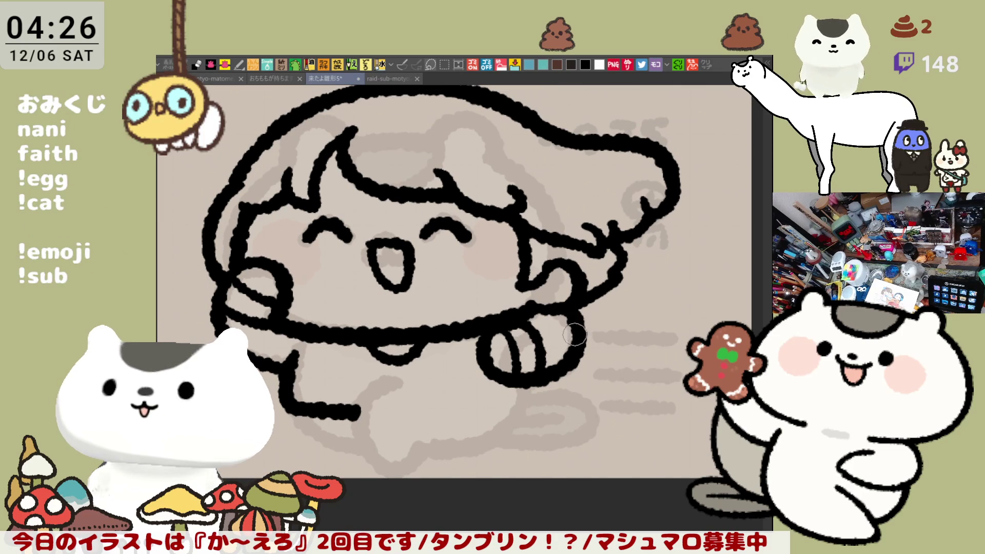
{"action": "left_click_drag", "start_coordinate": [555, 342], "coordinate": [590, 296]}
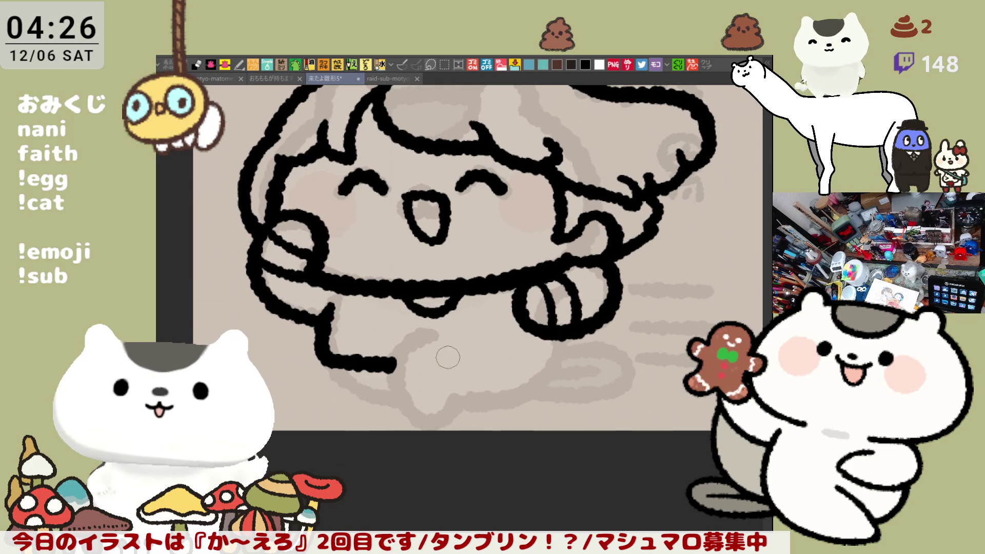
{"action": "mouse_move", "coordinate": [459, 359]}
{"action": "left_mouse_down"}
{"action": "mouse_move", "coordinate": [359, 364]}
{"action": "mouse_move", "coordinate": [460, 330]}
{"action": "mouse_move", "coordinate": [441, 308]}
{"action": "mouse_move", "coordinate": [545, 343]}
{"action": "mouse_move", "coordinate": [457, 336]}
{"action": "mouse_move", "coordinate": [444, 308]}
{"action": "mouse_move", "coordinate": [519, 270]}
{"action": "mouse_move", "coordinate": [531, 287]}
{"action": "left_mouse_up"}
{"action": "scroll", "coordinate": [475, 315], "scroll_direction": "up", "scroll_amount": 2}
{"action": "mouse_move", "coordinate": [469, 296]}
{"action": "left_mouse_down"}
{"action": "mouse_move", "coordinate": [536, 300]}
{"action": "mouse_move", "coordinate": [488, 308]}
{"action": "mouse_move", "coordinate": [519, 310]}
{"action": "mouse_move", "coordinate": [520, 324]}
{"action": "left_mouse_up"}
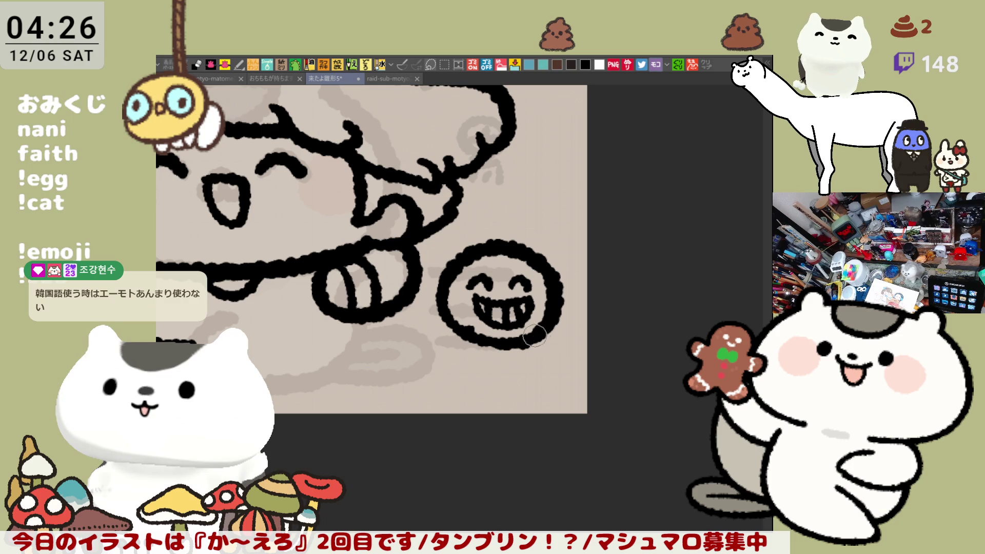
Delete the grinning circle doodle, clear the selection and pan back to the whole cat.
{"action": "mouse_move", "coordinate": [496, 391]}
{"action": "left_mouse_down"}
{"action": "mouse_move", "coordinate": [432, 310]}
{"action": "mouse_move", "coordinate": [589, 250]}
{"action": "mouse_move", "coordinate": [587, 366]}
{"action": "left_mouse_up"}
{"action": "key", "text": "Delete"}
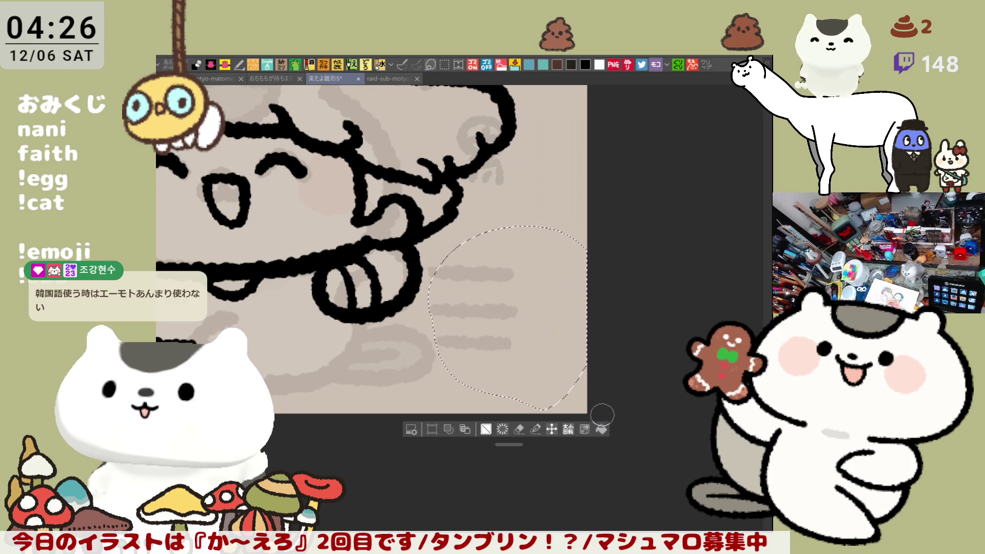
{"action": "key", "text": "ctrl+d"}
{"action": "mouse_move", "coordinate": [466, 434]}
{"action": "left_mouse_down"}
{"action": "mouse_move", "coordinate": [576, 409]}
{"action": "mouse_move", "coordinate": [580, 440]}
{"action": "left_mouse_up"}
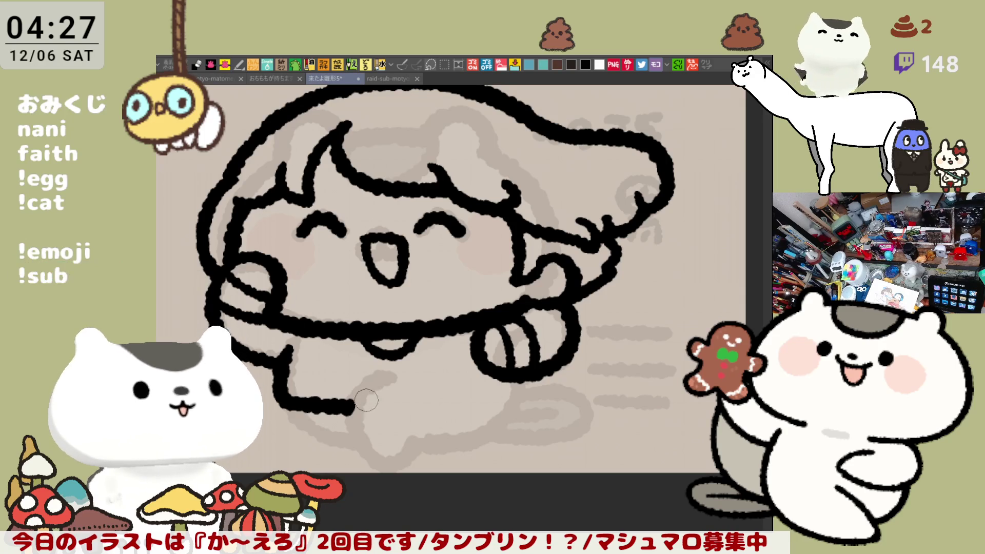
Ink the leg's bottom edge, retrying strokes until it curves right below the paw.
{"action": "mouse_move", "coordinate": [354, 406]}
{"action": "left_mouse_down"}
{"action": "mouse_move", "coordinate": [379, 393]}
{"action": "mouse_move", "coordinate": [444, 406]}
{"action": "left_mouse_up"}
{"action": "key", "text": "ctrl+z"}
{"action": "mouse_move", "coordinate": [352, 407]}
{"action": "left_mouse_down"}
{"action": "mouse_move", "coordinate": [393, 379]}
{"action": "mouse_move", "coordinate": [459, 434]}
{"action": "left_mouse_up"}
{"action": "key", "text": "ctrl+z"}
{"action": "mouse_move", "coordinate": [398, 381]}
{"action": "left_mouse_down"}
{"action": "mouse_move", "coordinate": [446, 421]}
{"action": "mouse_move", "coordinate": [511, 407]}
{"action": "left_mouse_up"}
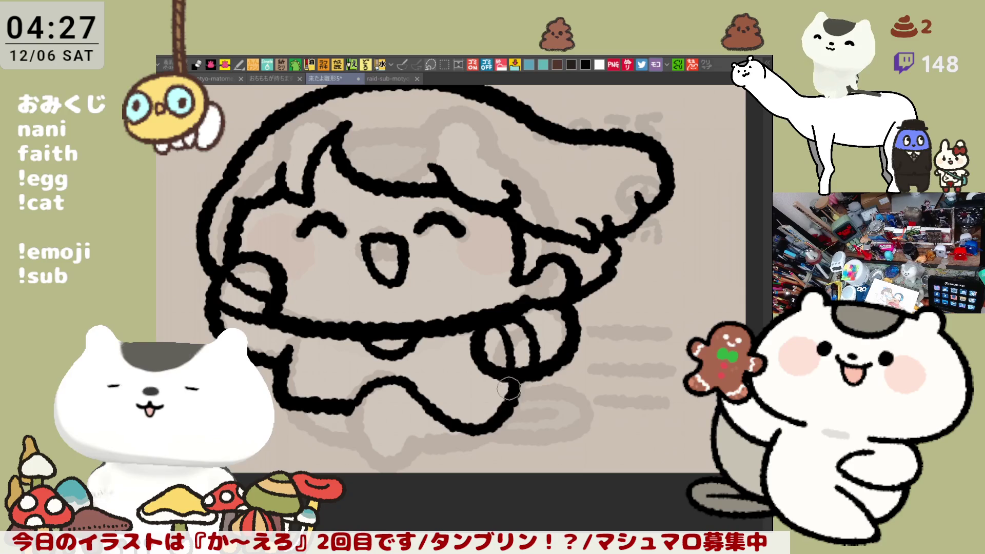
{"action": "key", "text": "ctrl+z"}
{"action": "key", "text": "ctrl+z"}
{"action": "left_click_drag", "start_coordinate": [514, 373], "coordinate": [484, 429]}
{"action": "left_click_drag", "start_coordinate": [409, 384], "coordinate": [485, 441]}
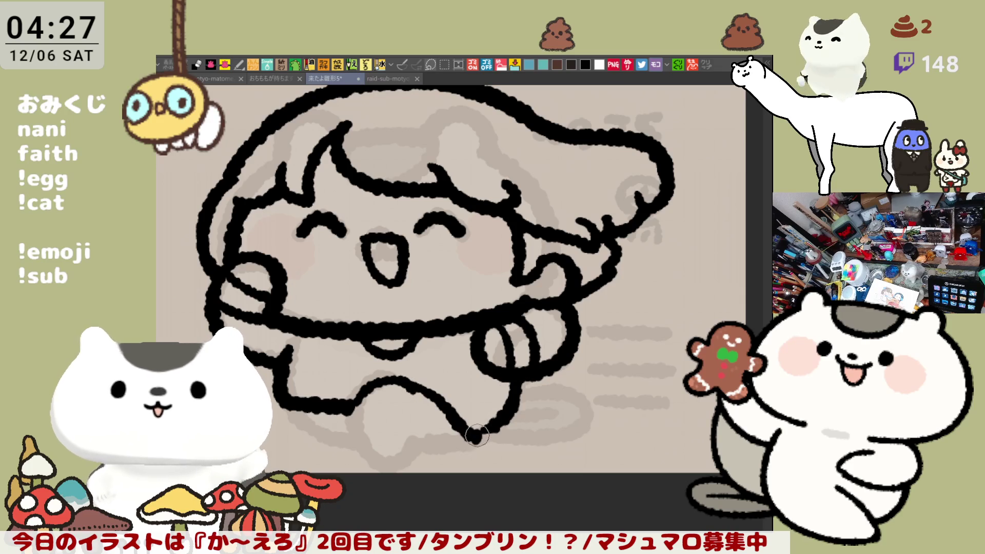
{"action": "key", "text": "ctrl+z"}
{"action": "left_click_drag", "start_coordinate": [398, 380], "coordinate": [495, 428]}
{"action": "key", "text": "ctrl+z"}
{"action": "mouse_move", "coordinate": [400, 380]}
{"action": "left_mouse_down"}
{"action": "mouse_move", "coordinate": [492, 433]}
{"action": "mouse_move", "coordinate": [510, 426]}
{"action": "left_mouse_up"}
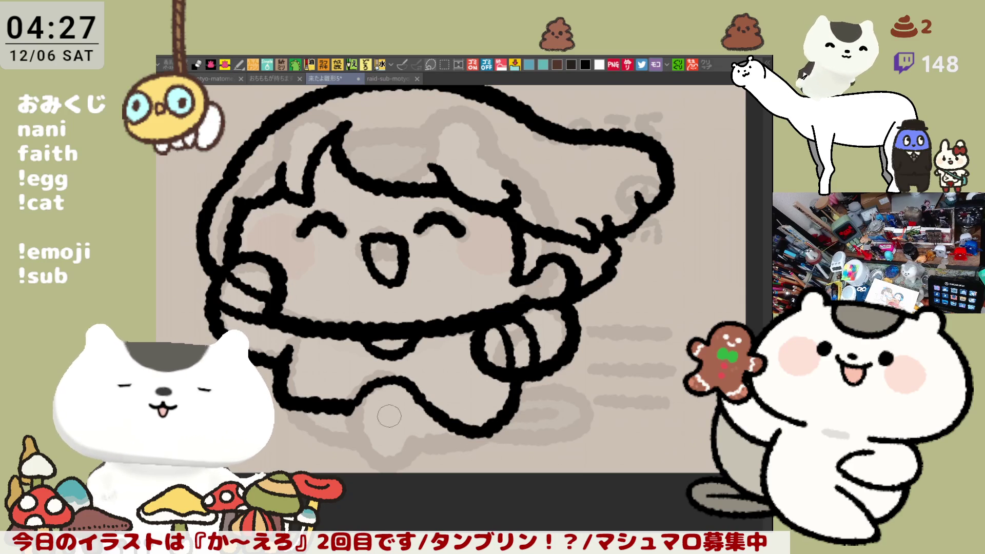
{"action": "left_click_drag", "start_coordinate": [408, 440], "coordinate": [480, 434]}
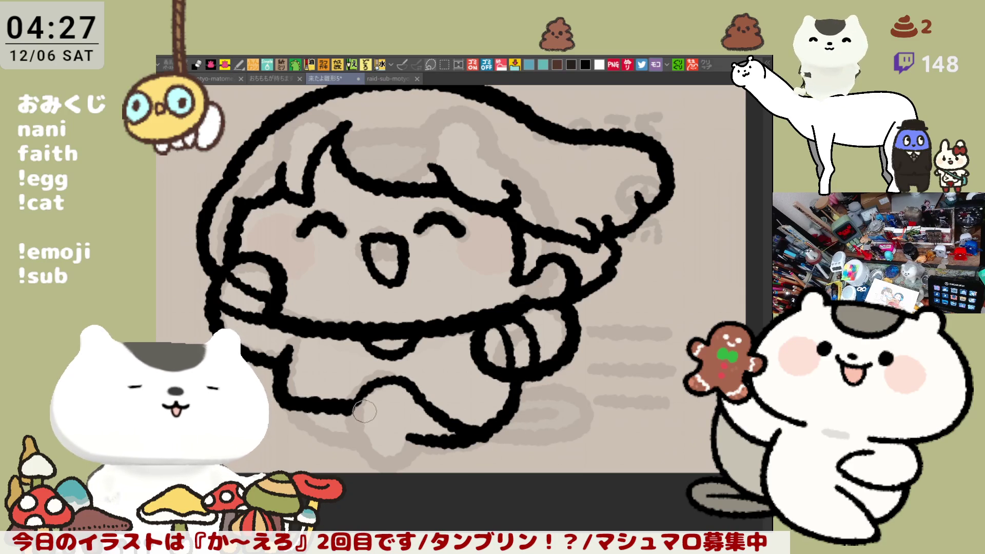
Ink the outline around the heel below the leg.
{"action": "left_click_drag", "start_coordinate": [368, 391], "coordinate": [364, 464]}
{"action": "key", "text": "ctrl+z"}
{"action": "mouse_move", "coordinate": [362, 397]}
{"action": "left_mouse_down"}
{"action": "mouse_move", "coordinate": [379, 479]}
{"action": "mouse_move", "coordinate": [423, 460]}
{"action": "mouse_move", "coordinate": [355, 455]}
{"action": "mouse_move", "coordinate": [390, 469]}
{"action": "mouse_move", "coordinate": [425, 432]}
{"action": "left_mouse_up"}
{"action": "key", "text": "ctrl+z"}
{"action": "mouse_move", "coordinate": [308, 402]}
{"action": "left_mouse_down"}
{"action": "mouse_move", "coordinate": [354, 449]}
{"action": "mouse_move", "coordinate": [359, 470]}
{"action": "left_mouse_up"}
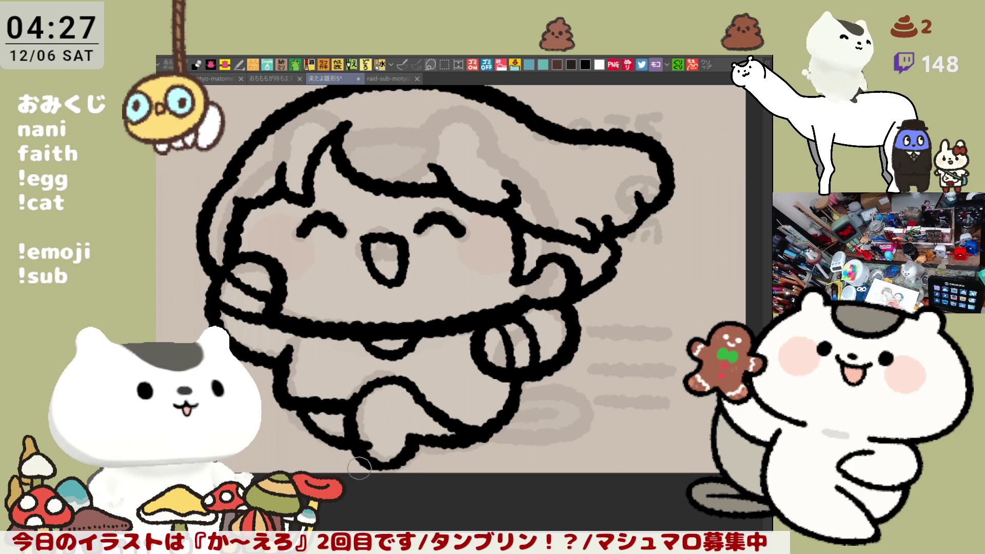
{"action": "key", "text": "ctrl+z"}
{"action": "mouse_move", "coordinate": [307, 410]}
{"action": "left_mouse_down"}
{"action": "mouse_move", "coordinate": [359, 454]}
{"action": "mouse_move", "coordinate": [429, 431]}
{"action": "left_mouse_up"}
{"action": "left_click_drag", "start_coordinate": [493, 392], "coordinate": [464, 375]}
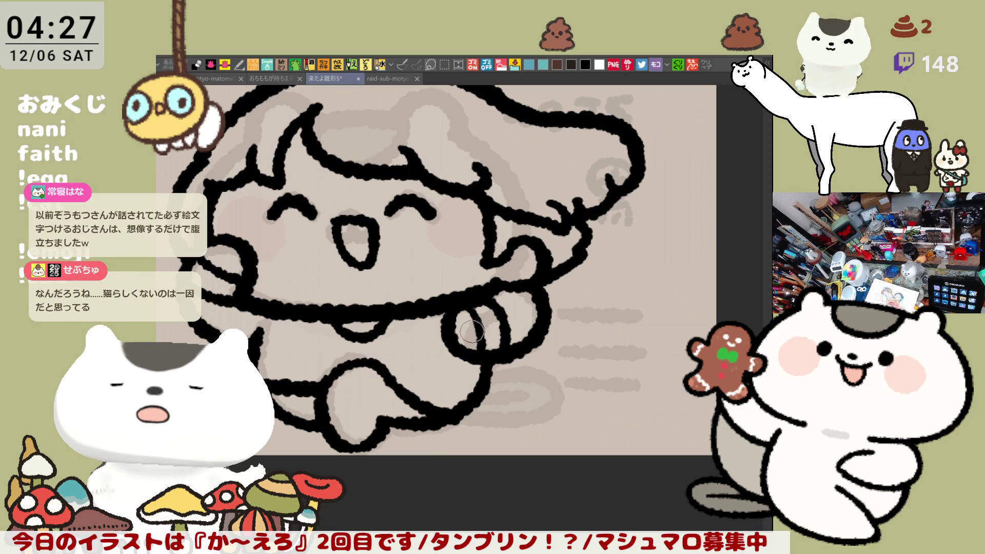
Touch up the hand line and join the hair's right hook to the lower line.
{"action": "scroll", "coordinate": [418, 284], "scroll_direction": "up", "scroll_amount": 3}
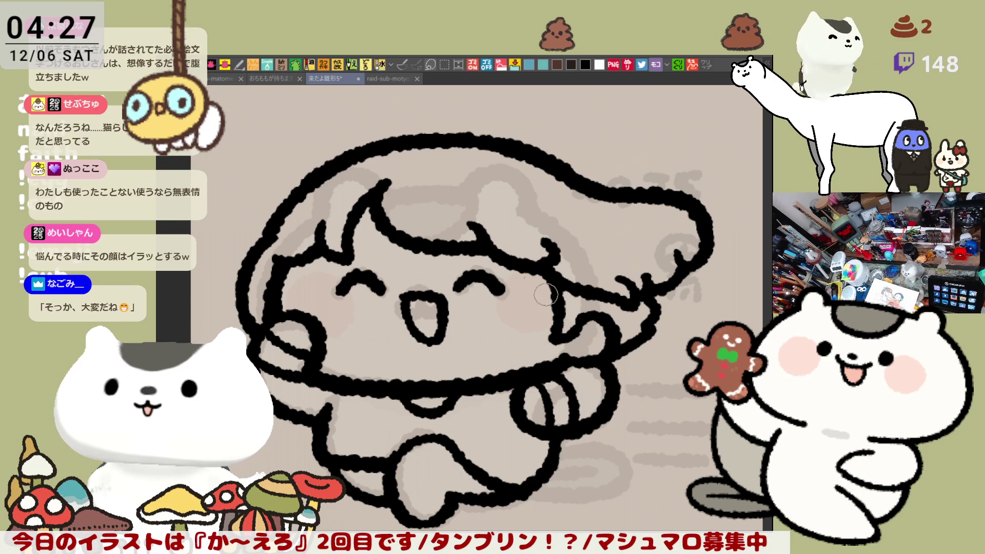
{"action": "left_click_drag", "start_coordinate": [510, 318], "coordinate": [505, 316]}
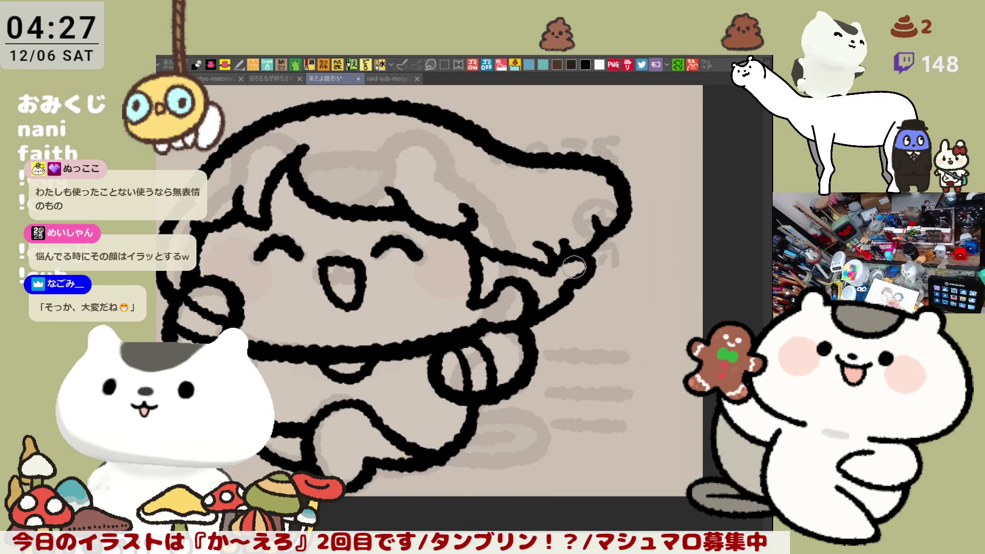
{"action": "left_click_drag", "start_coordinate": [569, 276], "coordinate": [565, 283]}
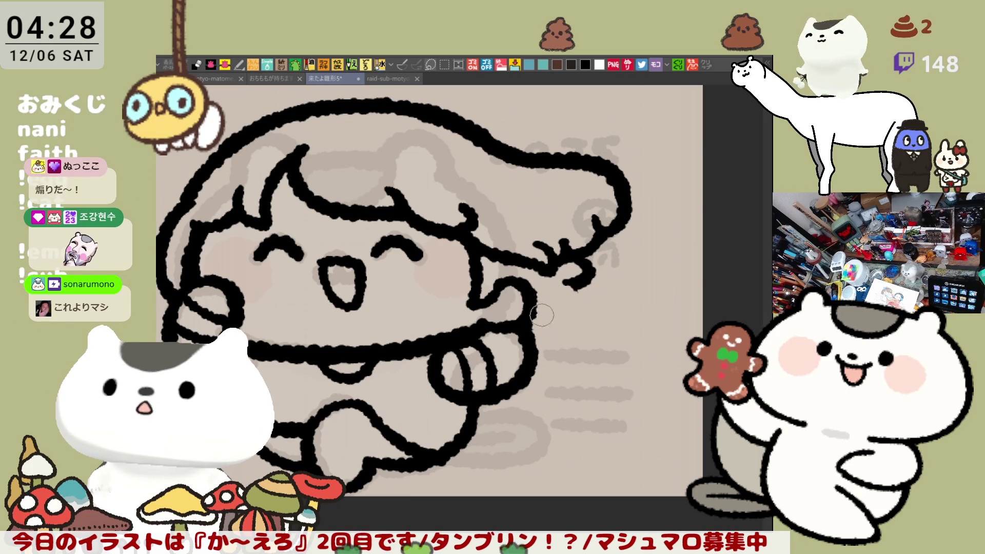
{"action": "left_click_drag", "start_coordinate": [525, 296], "coordinate": [528, 315]}
{"action": "mouse_move", "coordinate": [591, 288]}
{"action": "left_mouse_down"}
{"action": "mouse_move", "coordinate": [572, 277]}
{"action": "mouse_move", "coordinate": [589, 286]}
{"action": "mouse_move", "coordinate": [575, 266]}
{"action": "mouse_move", "coordinate": [554, 282]}
{"action": "mouse_move", "coordinate": [586, 268]}
{"action": "left_mouse_up"}
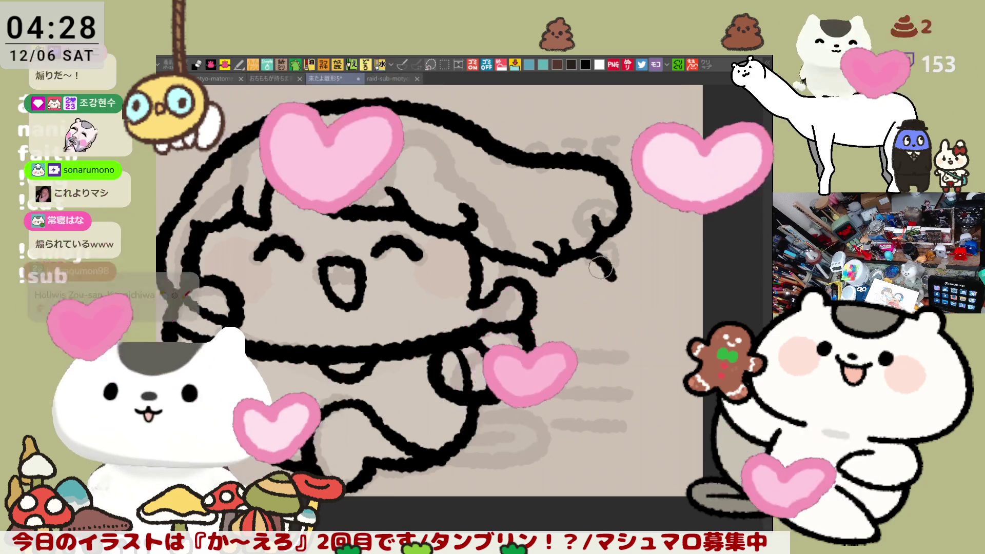
{"action": "left_click_drag", "start_coordinate": [595, 259], "coordinate": [610, 284]}
{"action": "key", "text": "ctrl+z"}
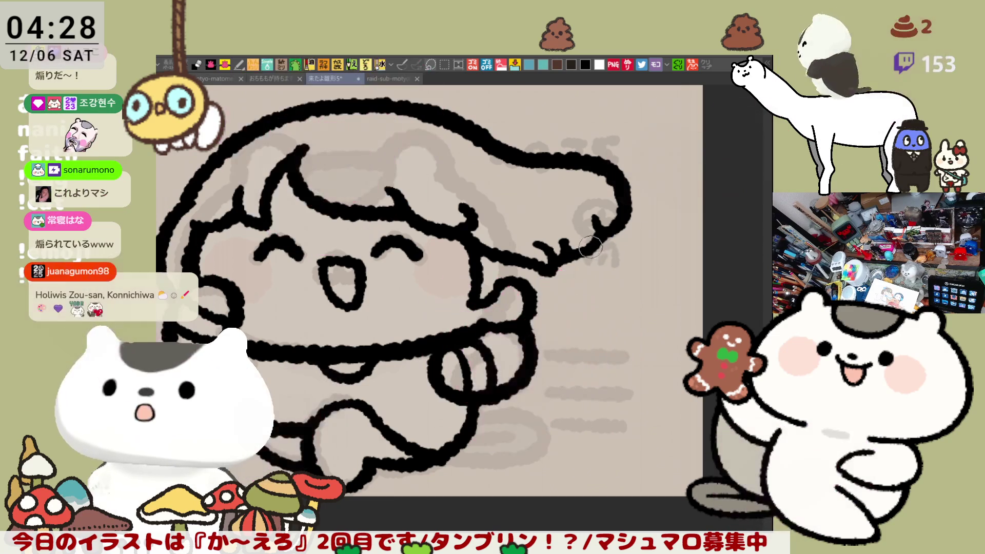
{"action": "key", "text": "ctrl+z"}
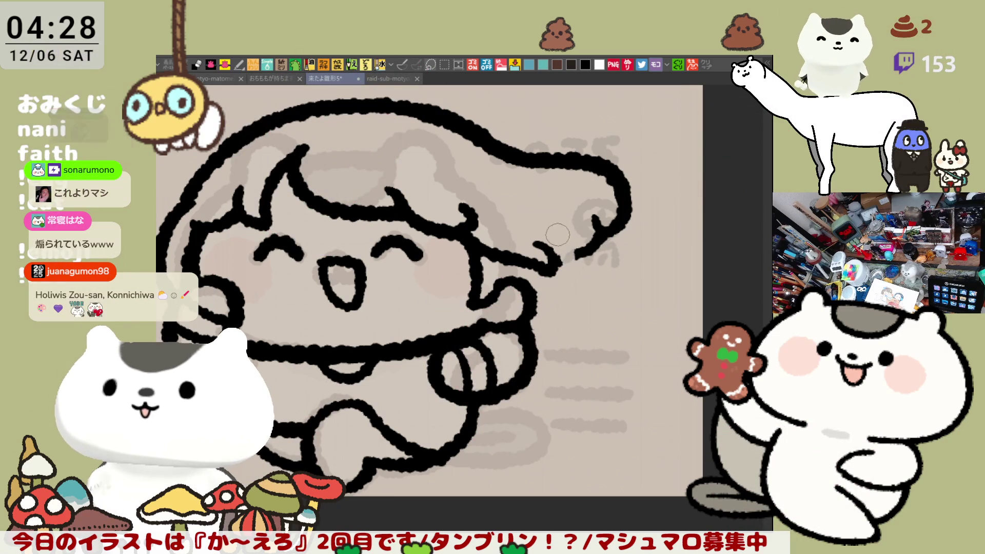
{"action": "key", "text": "ctrl+z"}
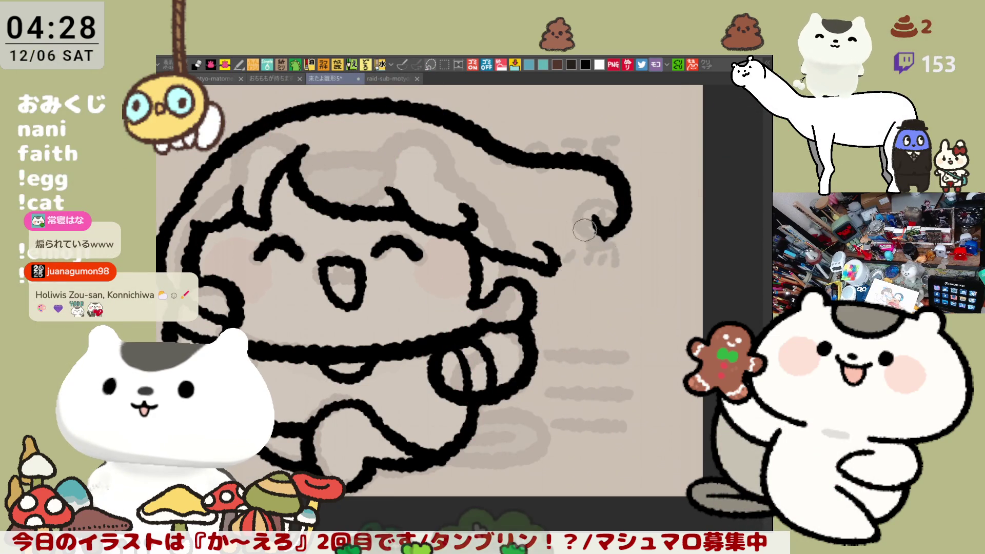
{"action": "mouse_move", "coordinate": [552, 259]}
{"action": "left_mouse_down"}
{"action": "mouse_move", "coordinate": [595, 222]}
{"action": "mouse_move", "coordinate": [611, 232]}
{"action": "left_mouse_up"}
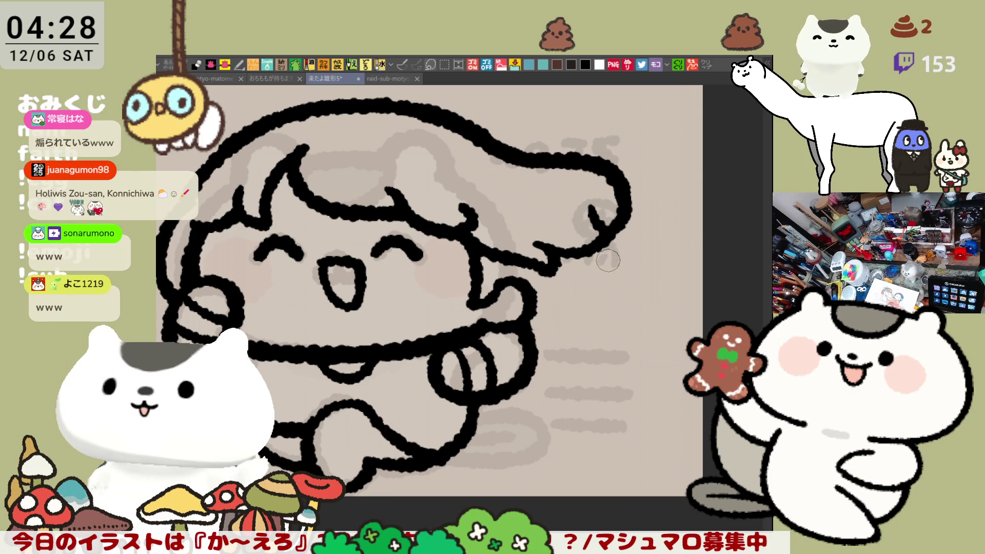
Erase the top-right hair outline and redraw its tip as a curl.
{"action": "left_click_drag", "start_coordinate": [598, 164], "coordinate": [564, 161]}
{"action": "mouse_move", "coordinate": [614, 204]}
{"action": "left_mouse_down"}
{"action": "mouse_move", "coordinate": [603, 154]}
{"action": "mouse_move", "coordinate": [593, 227]}
{"action": "mouse_move", "coordinate": [558, 182]}
{"action": "left_mouse_up"}
{"action": "left_click_drag", "start_coordinate": [529, 153], "coordinate": [510, 145]}
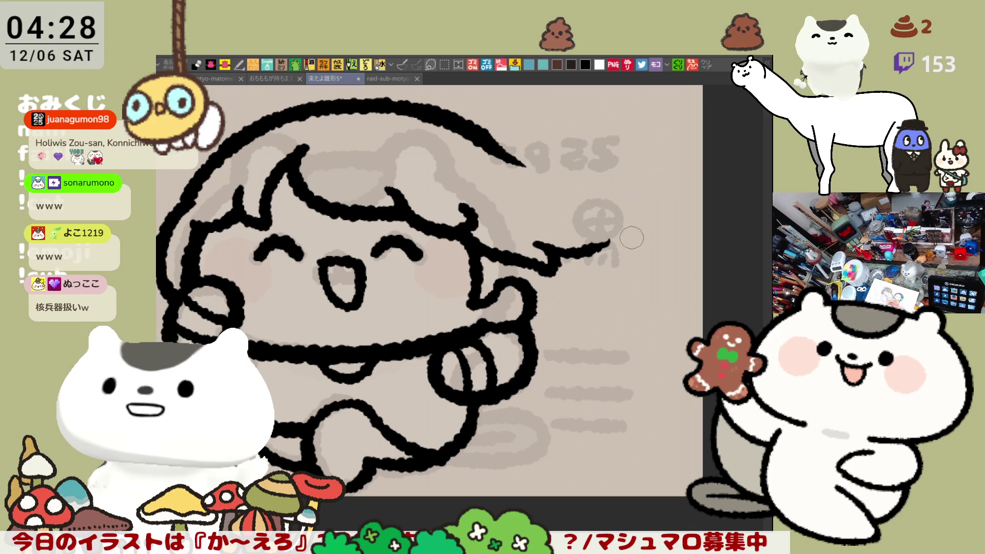
{"action": "mouse_move", "coordinate": [490, 139]}
{"action": "left_mouse_down"}
{"action": "mouse_move", "coordinate": [549, 179]}
{"action": "mouse_move", "coordinate": [554, 159]}
{"action": "mouse_move", "coordinate": [539, 162]}
{"action": "left_mouse_up"}
{"action": "left_click_drag", "start_coordinate": [595, 241], "coordinate": [604, 268]}
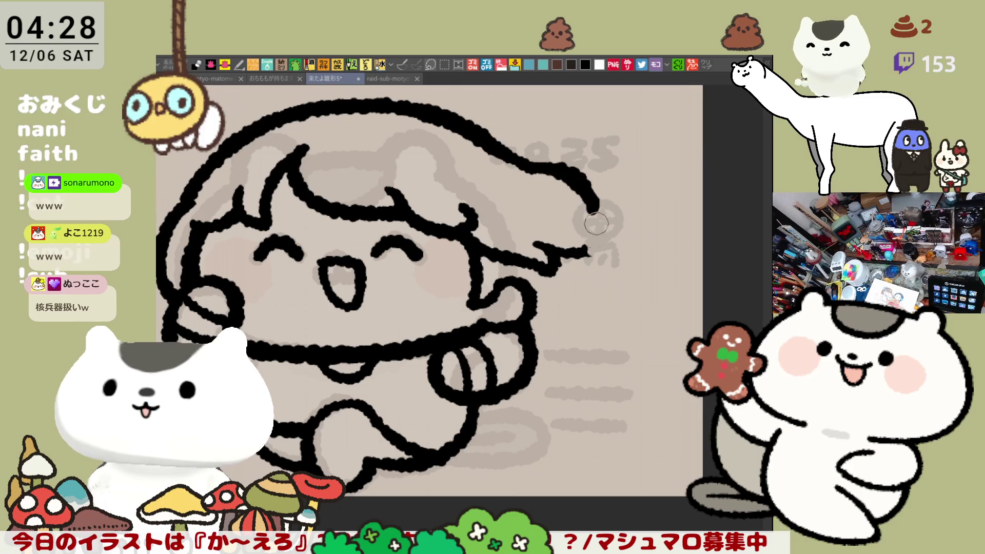
{"action": "left_click_drag", "start_coordinate": [533, 165], "coordinate": [596, 222]}
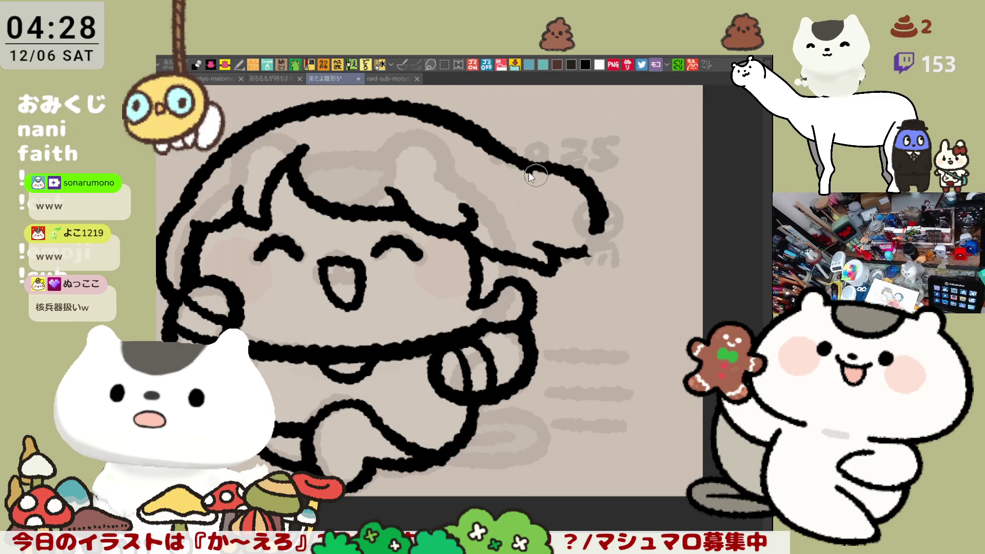
{"action": "key", "text": "ctrl+z"}
{"action": "mouse_move", "coordinate": [527, 144]}
{"action": "left_mouse_down"}
{"action": "mouse_move", "coordinate": [493, 137]}
{"action": "mouse_move", "coordinate": [553, 164]}
{"action": "mouse_move", "coordinate": [606, 241]}
{"action": "left_mouse_up"}
{"action": "key", "text": "ctrl+z"}
{"action": "left_click_drag", "start_coordinate": [544, 160], "coordinate": [598, 233]}
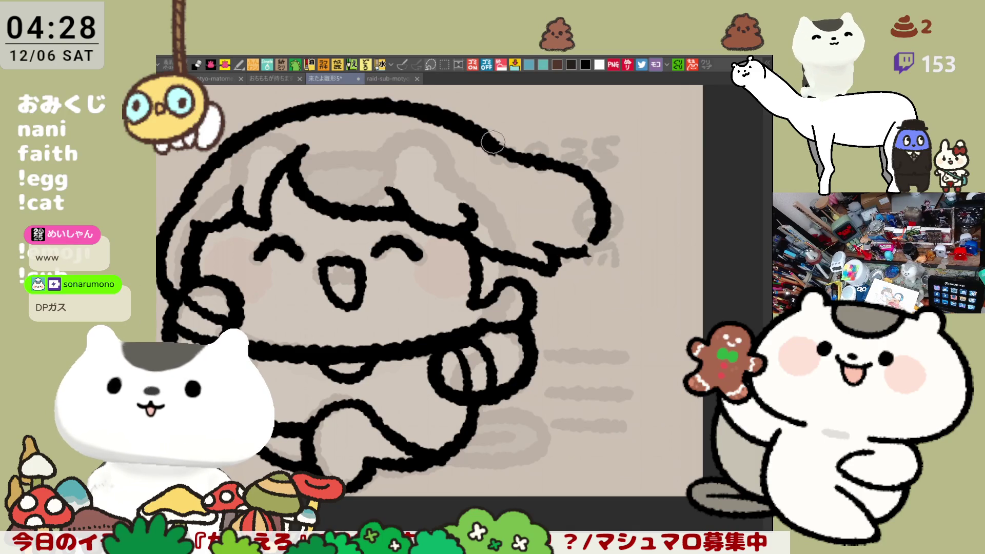
Retrace the top hair outline and extend the lower hair line to meet the curl.
{"action": "left_click_drag", "start_coordinate": [491, 139], "coordinate": [520, 155]}
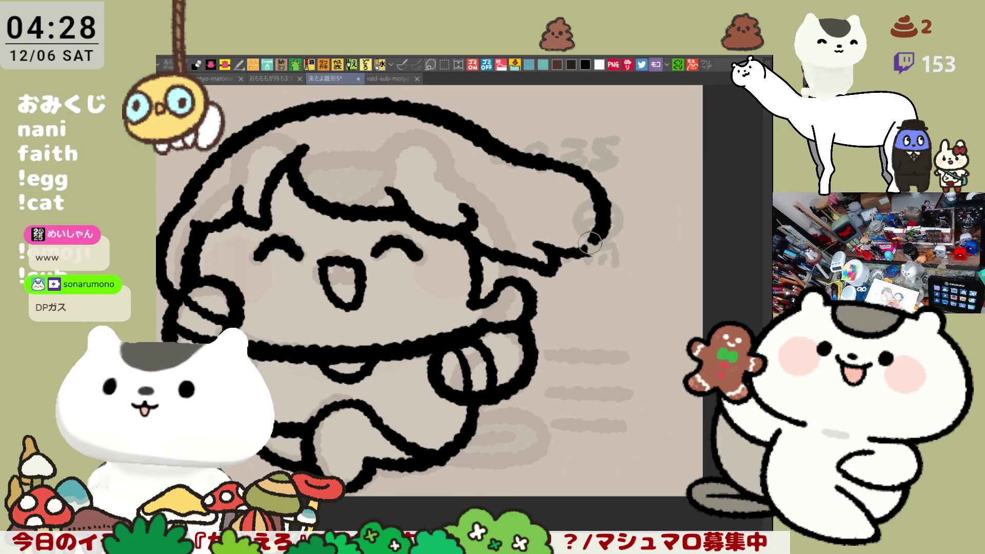
{"action": "mouse_move", "coordinate": [554, 256]}
{"action": "left_mouse_down"}
{"action": "mouse_move", "coordinate": [606, 248]}
{"action": "mouse_move", "coordinate": [610, 228]}
{"action": "mouse_move", "coordinate": [601, 242]}
{"action": "left_mouse_up"}
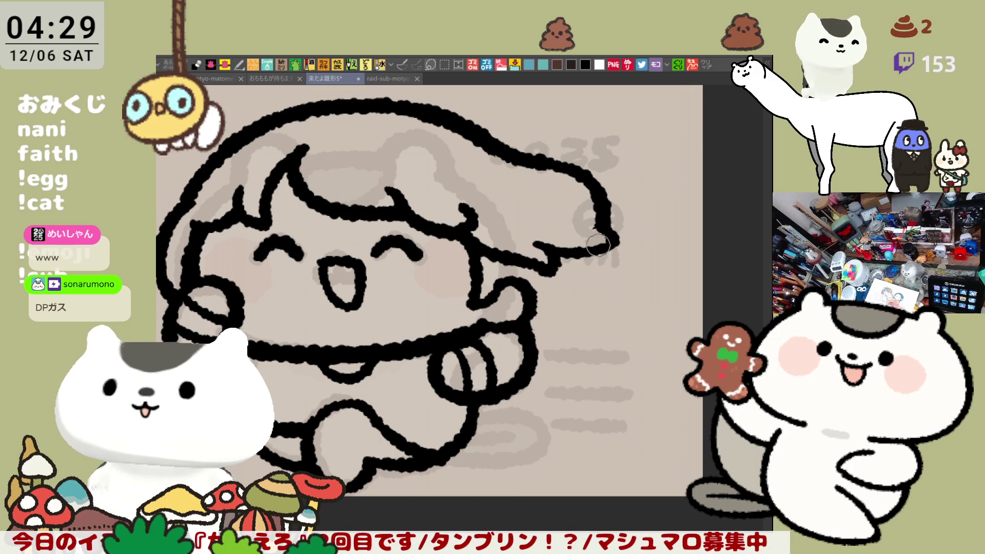
{"action": "mouse_move", "coordinate": [534, 311]}
{"action": "left_mouse_down"}
{"action": "mouse_move", "coordinate": [571, 296]}
{"action": "mouse_move", "coordinate": [611, 246]}
{"action": "mouse_move", "coordinate": [575, 277]}
{"action": "mouse_move", "coordinate": [595, 288]}
{"action": "left_mouse_up"}
{"action": "key", "text": "ctrl+z"}
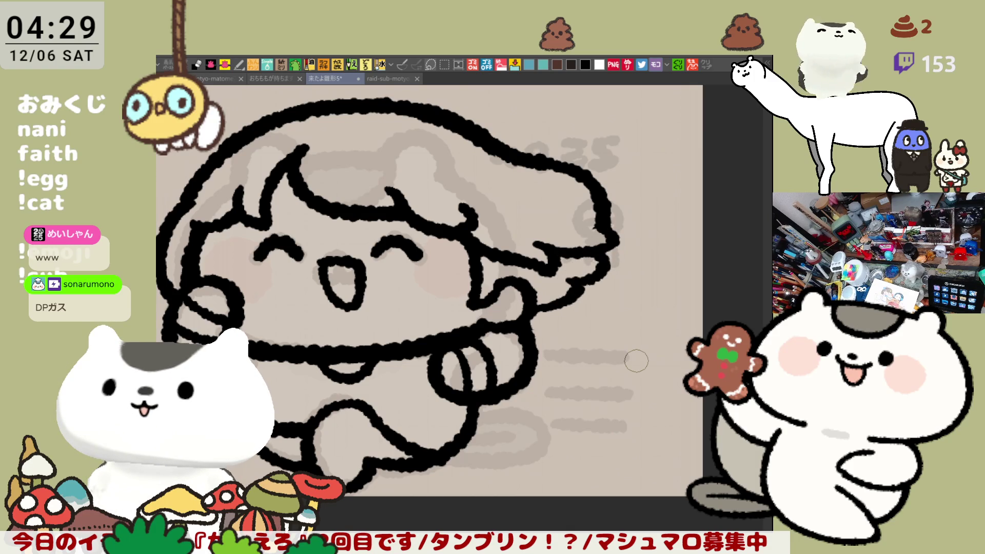
Mirror the view and erase stray marks near the cheek.
{"action": "scroll", "coordinate": [636, 361], "scroll_direction": "down", "scroll_amount": 4}
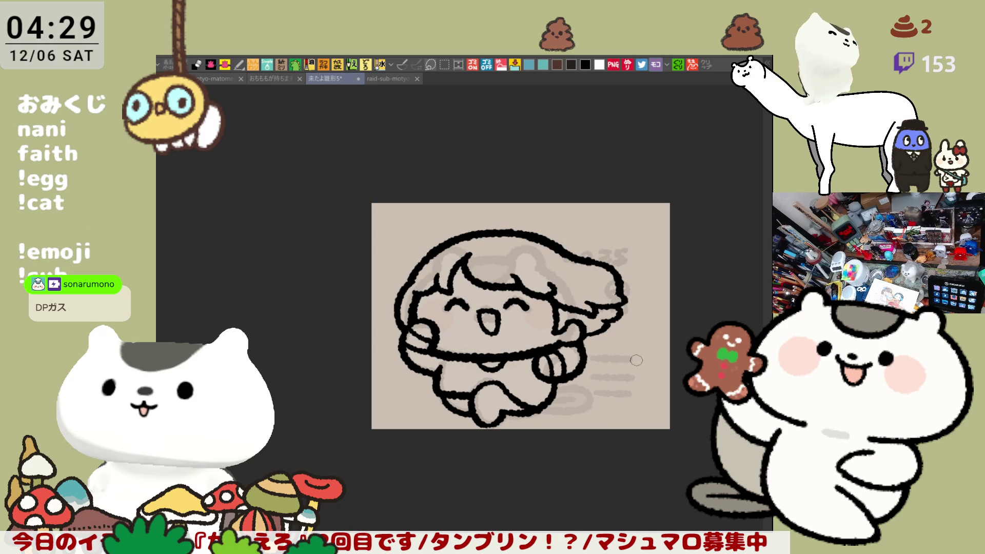
{"action": "key", "text": "h"}
{"action": "scroll", "coordinate": [636, 360], "scroll_direction": "up", "scroll_amount": 5}
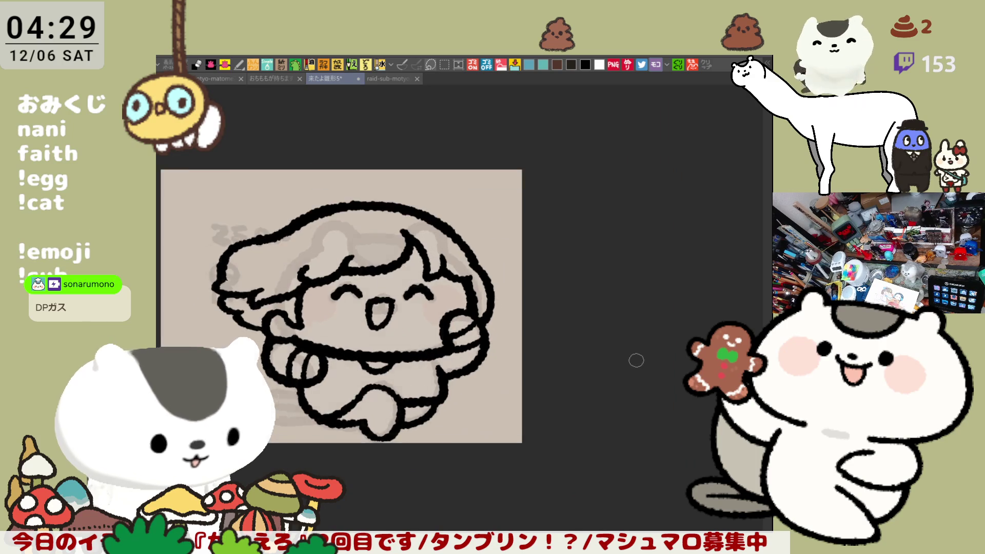
{"action": "scroll", "coordinate": [506, 298], "scroll_direction": "down", "scroll_amount": 5}
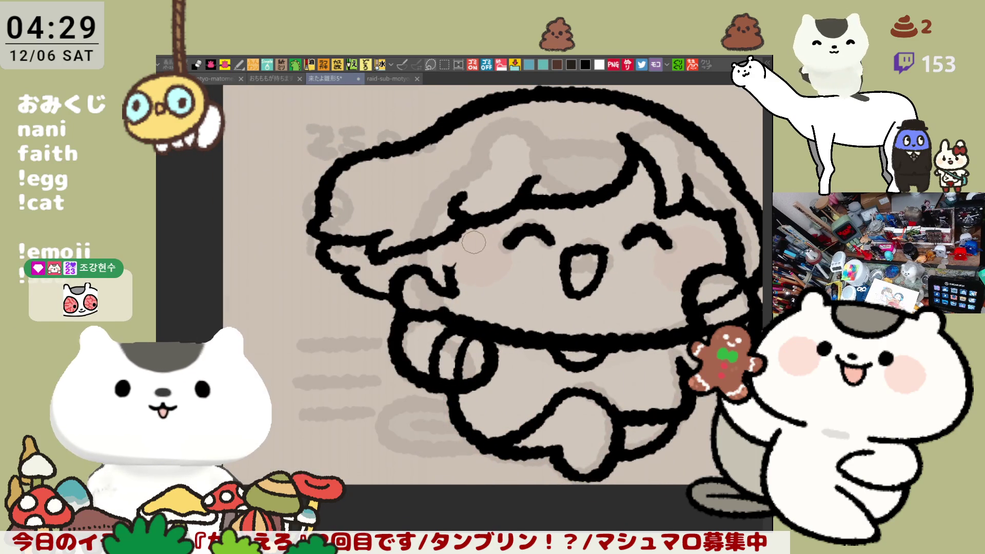
{"action": "mouse_move", "coordinate": [452, 262]}
{"action": "left_mouse_down"}
{"action": "mouse_move", "coordinate": [449, 293]}
{"action": "mouse_move", "coordinate": [436, 303]}
{"action": "mouse_move", "coordinate": [432, 277]}
{"action": "mouse_move", "coordinate": [424, 284]}
{"action": "mouse_move", "coordinate": [429, 264]}
{"action": "mouse_move", "coordinate": [421, 285]}
{"action": "mouse_move", "coordinate": [438, 263]}
{"action": "left_mouse_up"}
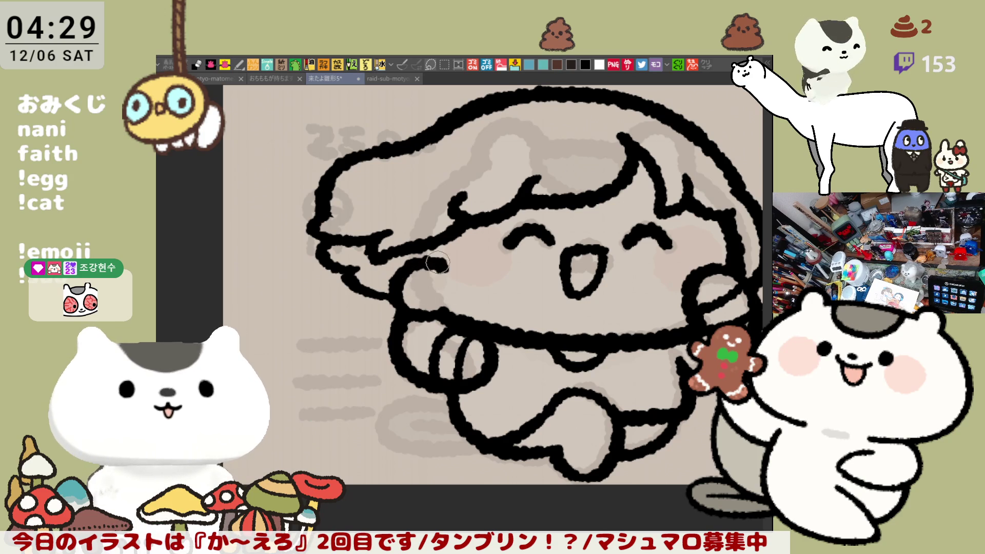
Redraw the line beside the cheek, settling on a stroke slightly further left.
{"action": "left_click_drag", "start_coordinate": [490, 220], "coordinate": [488, 290]}
{"action": "key", "text": "ctrl+z"}
{"action": "left_click_drag", "start_coordinate": [485, 211], "coordinate": [472, 266]}
{"action": "key", "text": "ctrl+z"}
{"action": "left_click_drag", "start_coordinate": [487, 211], "coordinate": [474, 284]}
{"action": "key", "text": "ctrl+z"}
{"action": "left_click_drag", "start_coordinate": [486, 212], "coordinate": [477, 282]}
{"action": "key", "text": "ctrl+z"}
{"action": "left_click_drag", "start_coordinate": [485, 212], "coordinate": [475, 284]}
{"action": "key", "text": "ctrl+z"}
{"action": "mouse_move", "coordinate": [485, 216]}
{"action": "left_mouse_down"}
{"action": "mouse_move", "coordinate": [475, 272]}
{"action": "mouse_move", "coordinate": [477, 284]}
{"action": "mouse_move", "coordinate": [481, 233]}
{"action": "mouse_move", "coordinate": [484, 279]}
{"action": "left_mouse_up"}
{"action": "key", "text": "ctrl+z"}
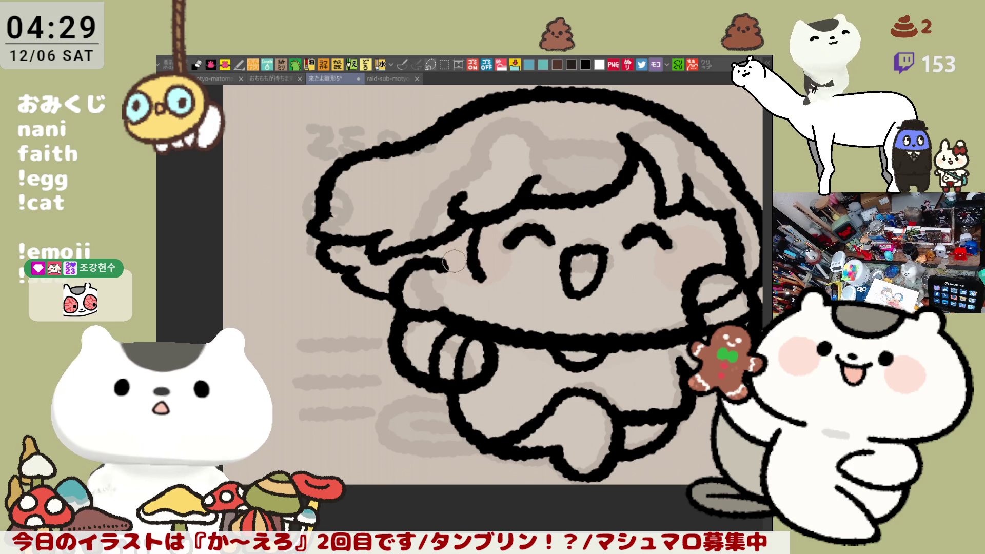
{"action": "key", "text": "ctrl+z"}
{"action": "mouse_move", "coordinate": [470, 232]}
{"action": "left_mouse_down"}
{"action": "mouse_move", "coordinate": [464, 275]}
{"action": "mouse_move", "coordinate": [440, 264]}
{"action": "left_mouse_up"}
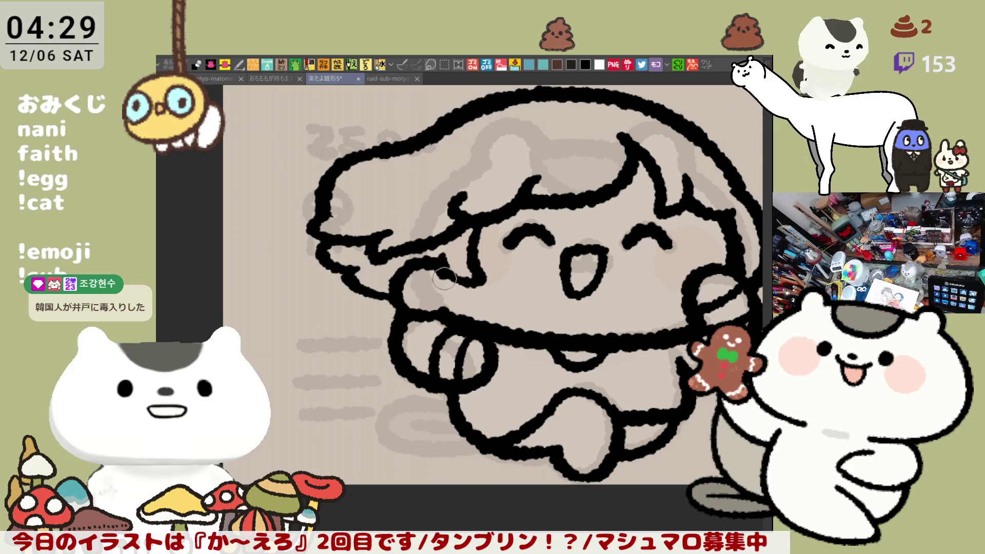
Erase outline bits beside the face and rejoin the hair outline to the arm.
{"action": "mouse_move", "coordinate": [404, 264]}
{"action": "left_mouse_down"}
{"action": "mouse_move", "coordinate": [408, 277]}
{"action": "mouse_move", "coordinate": [416, 269]}
{"action": "mouse_move", "coordinate": [406, 263]}
{"action": "mouse_move", "coordinate": [398, 305]}
{"action": "mouse_move", "coordinate": [432, 314]}
{"action": "left_mouse_up"}
{"action": "mouse_move", "coordinate": [421, 264]}
{"action": "left_mouse_down"}
{"action": "mouse_move", "coordinate": [439, 277]}
{"action": "mouse_move", "coordinate": [425, 260]}
{"action": "mouse_move", "coordinate": [440, 252]}
{"action": "mouse_move", "coordinate": [462, 281]}
{"action": "mouse_move", "coordinate": [429, 318]}
{"action": "left_mouse_up"}
{"action": "left_click_drag", "start_coordinate": [372, 291], "coordinate": [398, 300]}
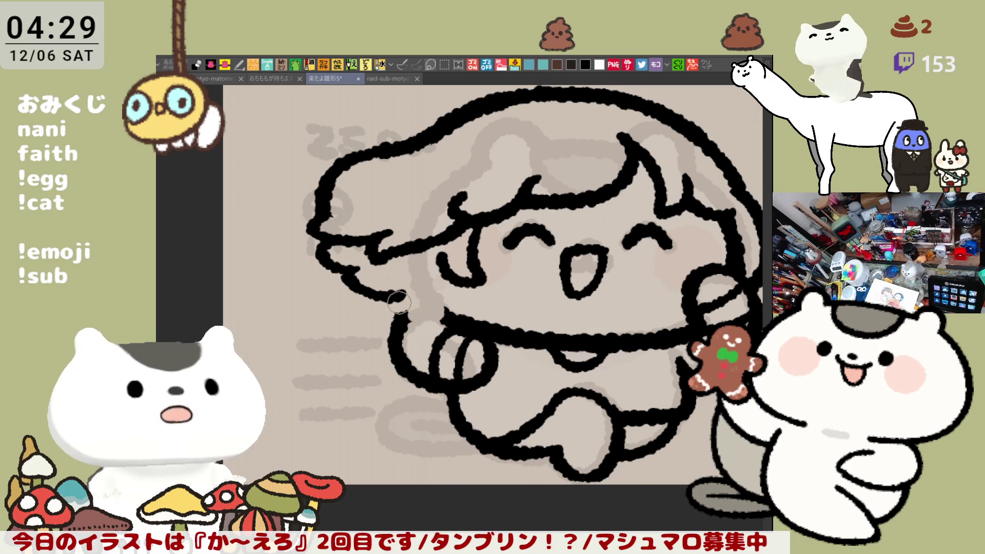
{"action": "key", "text": "ctrl+z"}
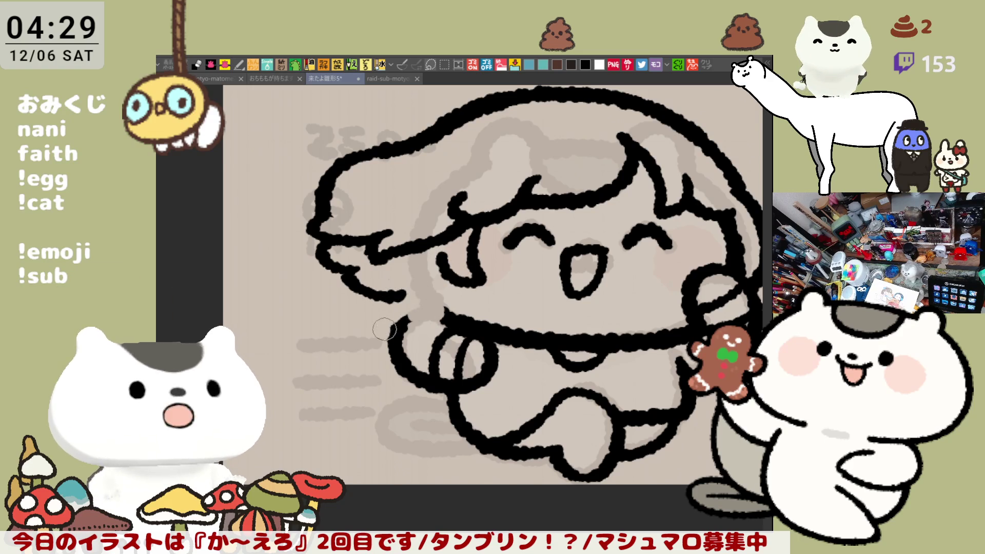
{"action": "left_click_drag", "start_coordinate": [415, 313], "coordinate": [417, 321]}
{"action": "key", "text": "ctrl+z"}
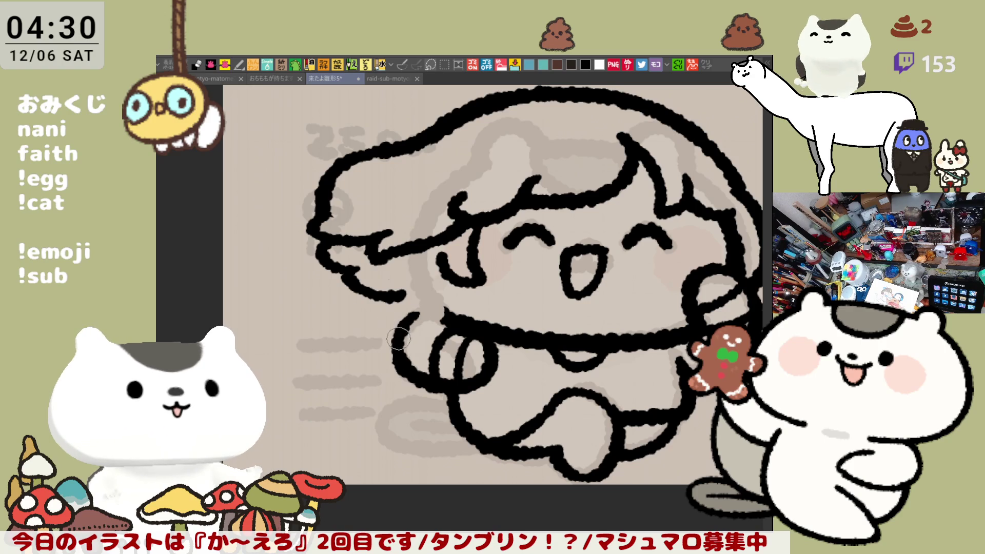
Thicken the black outline at the head's right end, extending it down-left.
{"action": "key", "text": "h"}
{"action": "left_click_drag", "start_coordinate": [473, 307], "coordinate": [535, 345]}
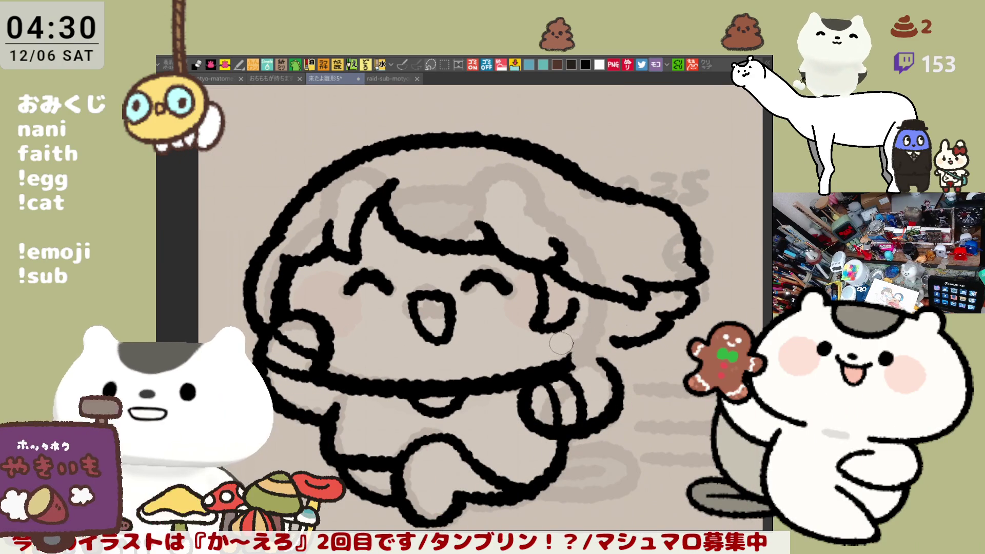
{"action": "left_click_drag", "start_coordinate": [567, 357], "coordinate": [573, 354]}
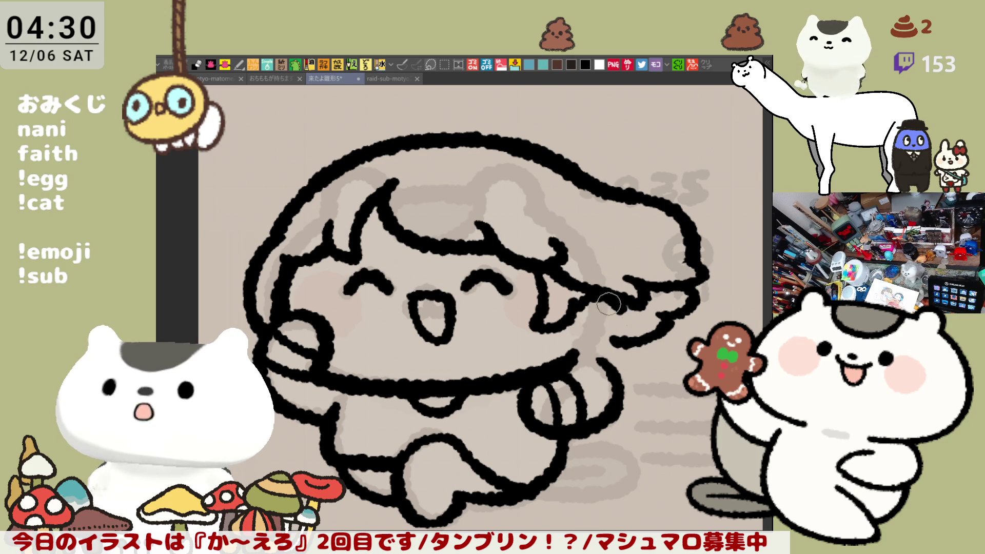
{"action": "left_click_drag", "start_coordinate": [617, 306], "coordinate": [580, 351]}
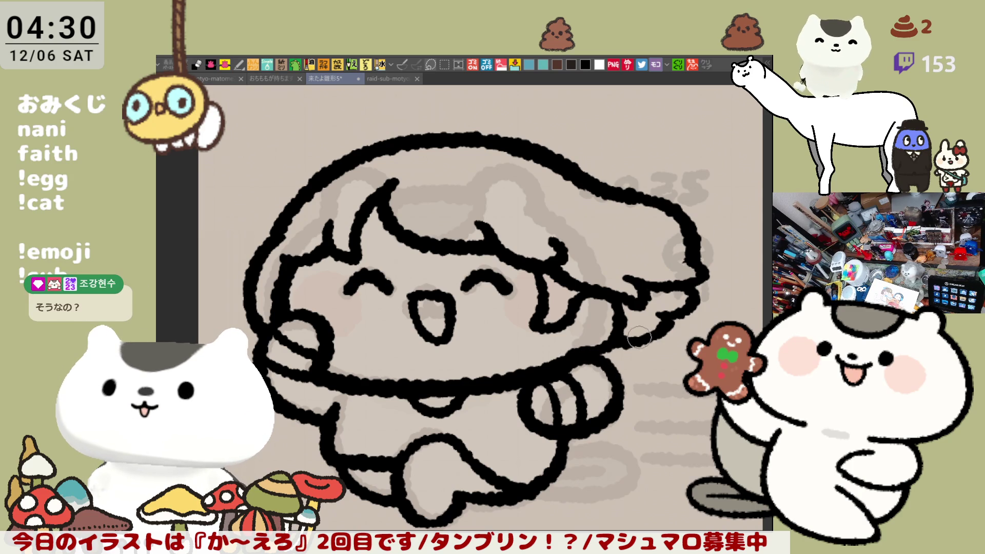
Join the lower hair outline to the arm and thicken the left hair outline.
{"action": "key", "text": "h"}
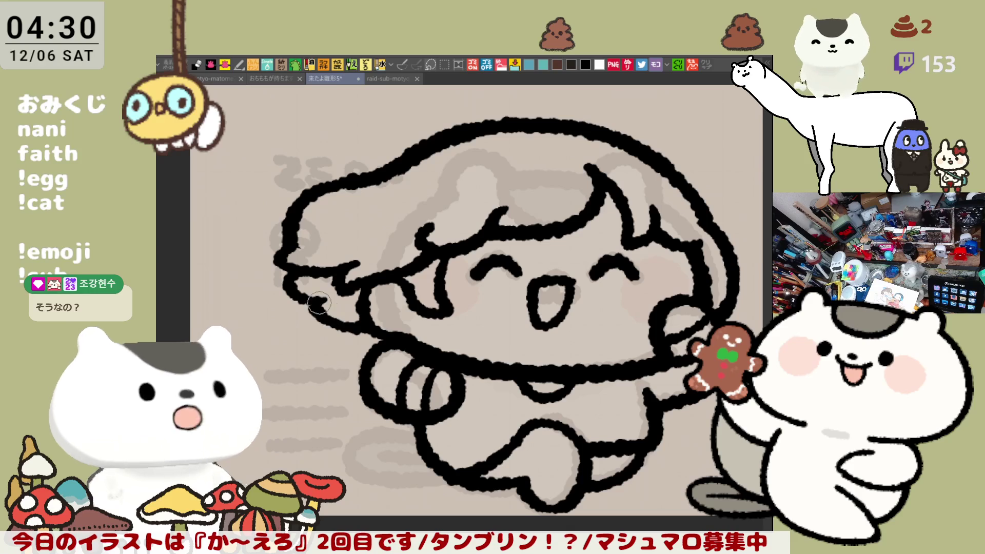
{"action": "mouse_move", "coordinate": [310, 303]}
{"action": "left_mouse_down"}
{"action": "mouse_move", "coordinate": [359, 331]}
{"action": "mouse_move", "coordinate": [342, 317]}
{"action": "left_mouse_up"}
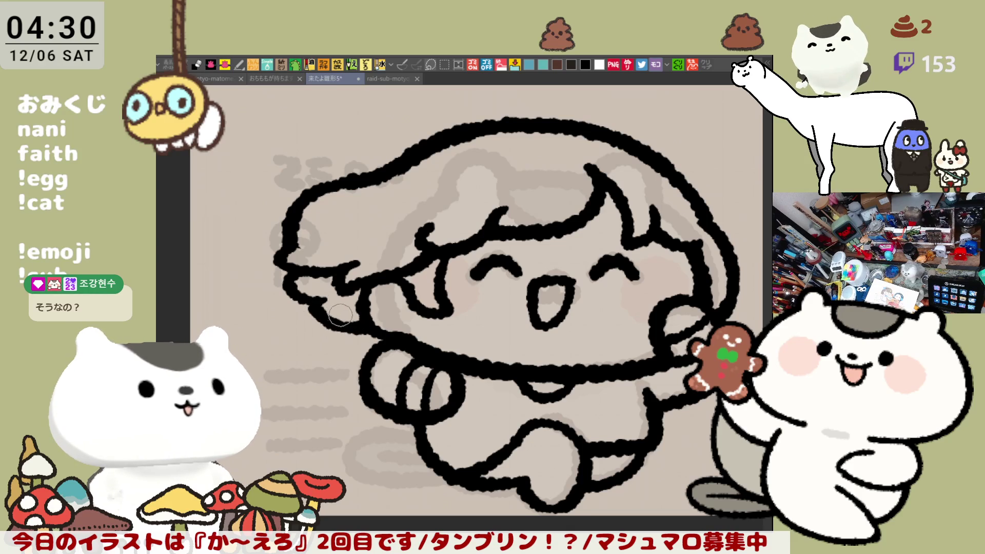
{"action": "left_click_drag", "start_coordinate": [292, 271], "coordinate": [329, 308]}
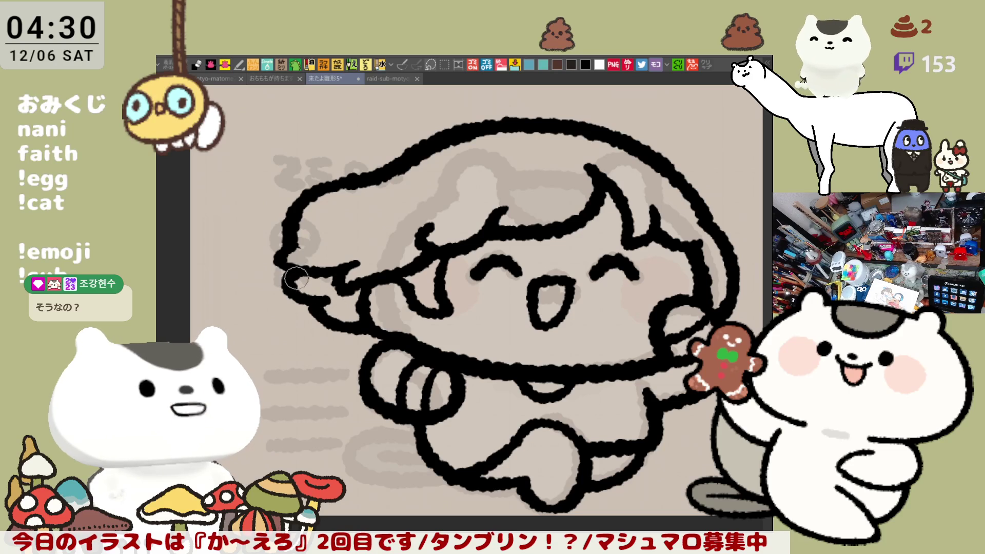
Fill the character's whole interior with flat dark grey.
{"action": "key", "text": "h"}
{"action": "left_click_drag", "start_coordinate": [541, 293], "coordinate": [514, 298]}
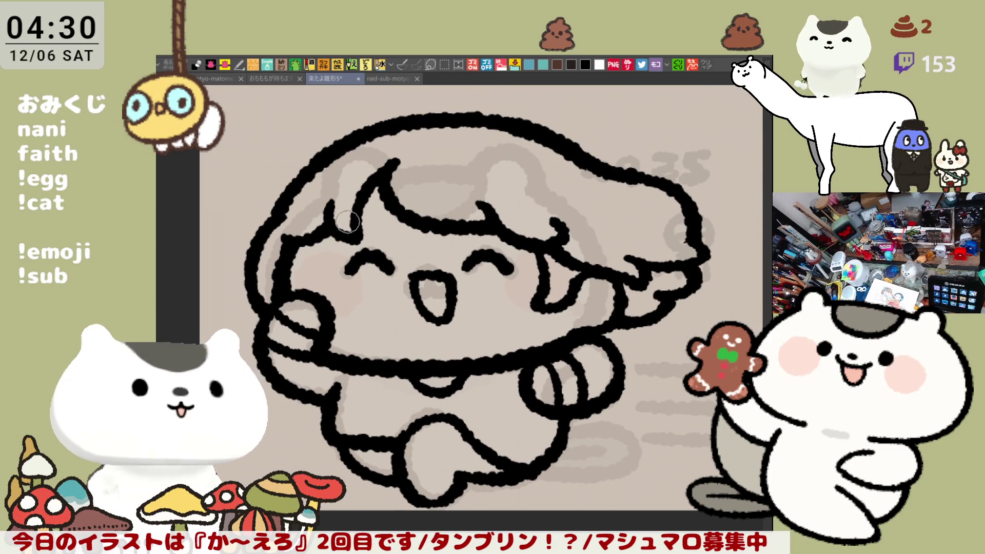
{"action": "scroll", "coordinate": [431, 247], "scroll_direction": "down", "scroll_amount": 1}
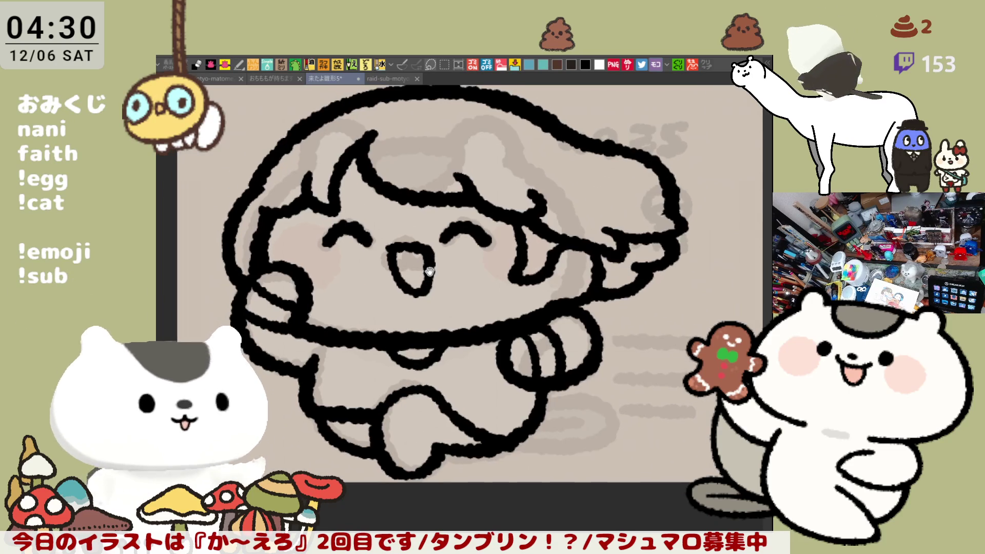
{"action": "left_click_drag", "start_coordinate": [533, 257], "coordinate": [553, 270]}
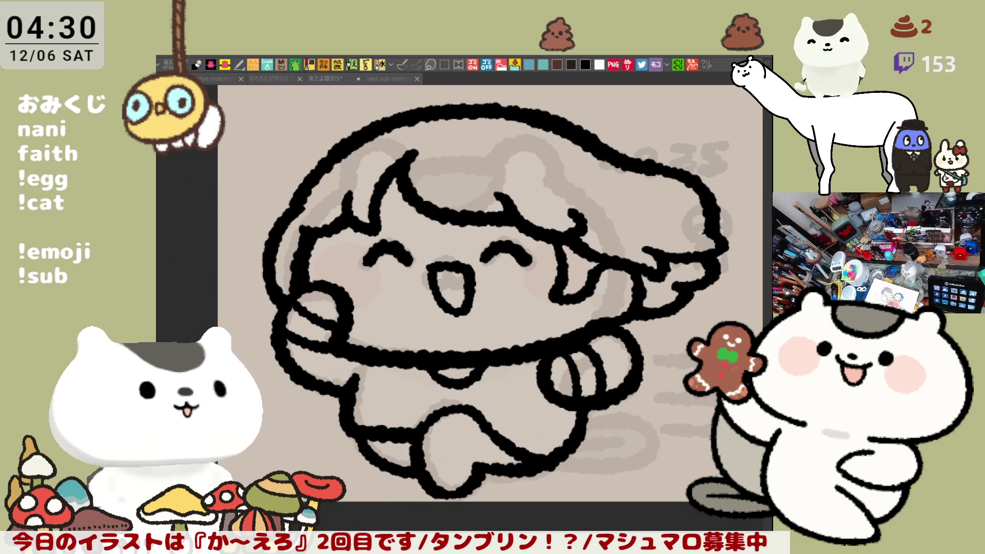
{"action": "left_click_drag", "start_coordinate": [552, 321], "coordinate": [534, 354]}
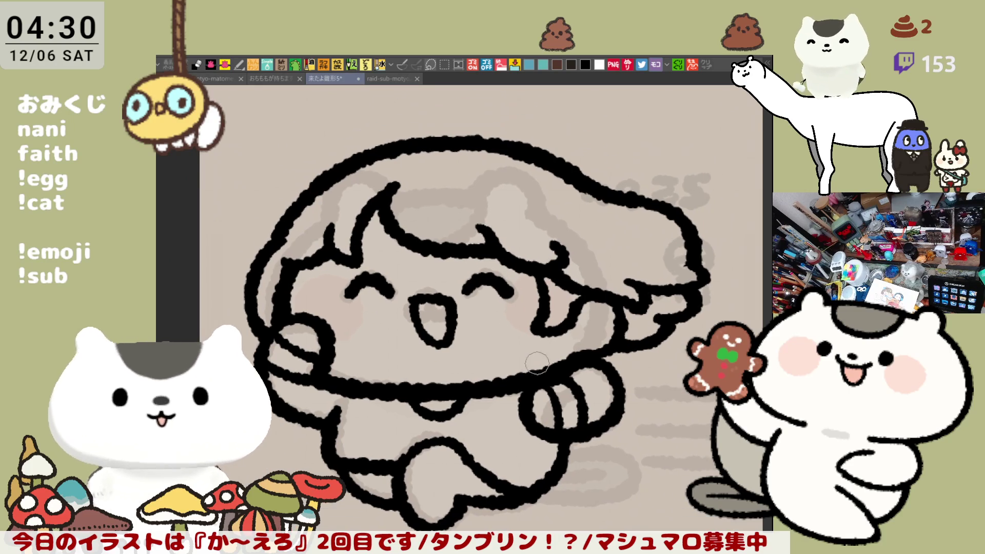
{"action": "left_click_drag", "start_coordinate": [578, 442], "coordinate": [585, 464]}
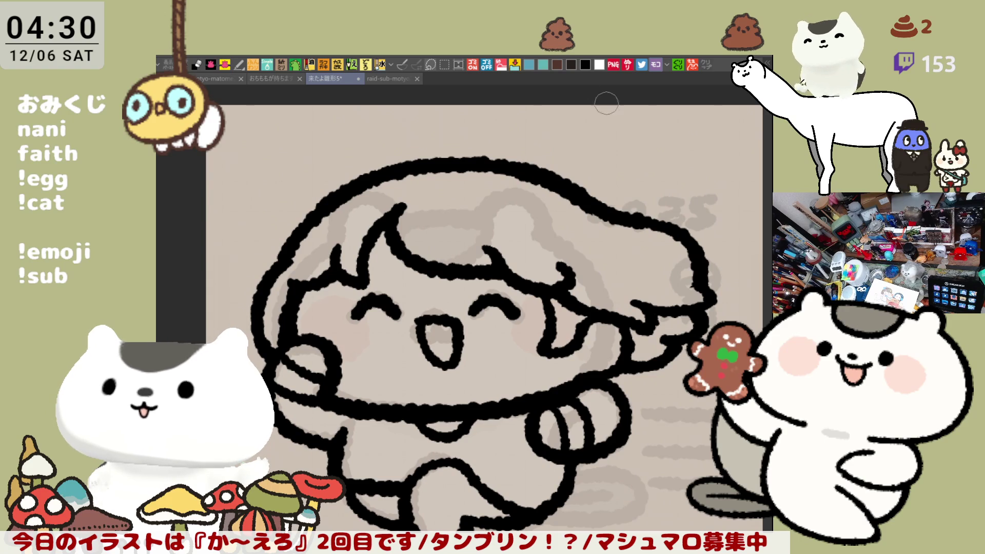
{"action": "left_click_drag", "start_coordinate": [551, 154], "coordinate": [490, 154]}
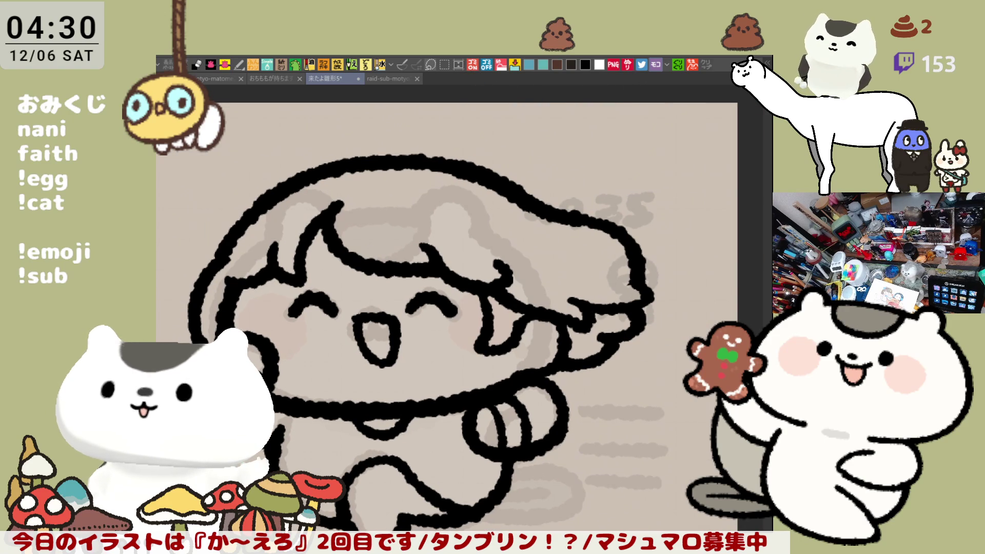
{"action": "left_click_drag", "start_coordinate": [680, 464], "coordinate": [662, 293]}
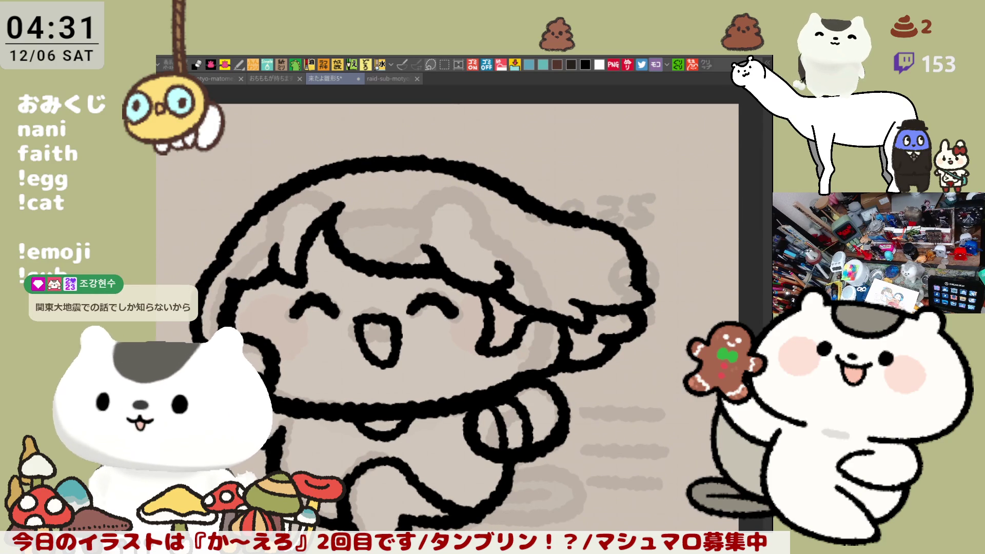
{"action": "scroll", "coordinate": [456, 318], "scroll_direction": "up", "scroll_amount": 1}
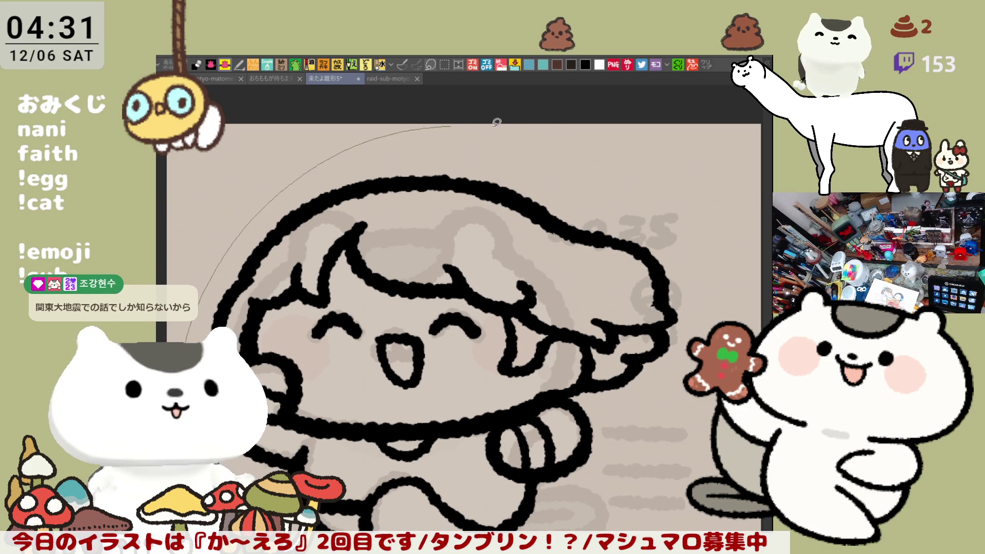
{"action": "left_click_drag", "start_coordinate": [627, 526], "coordinate": [402, 493]}
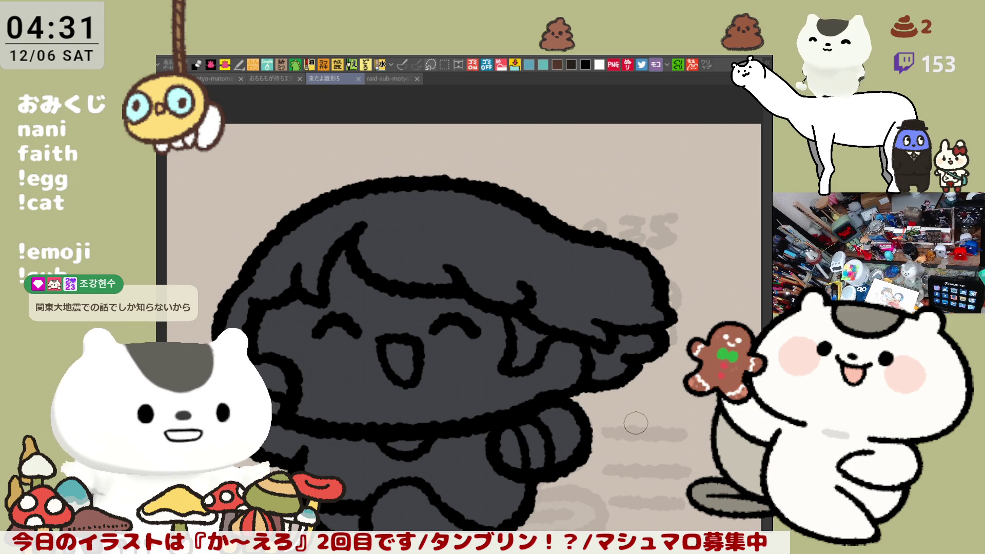
Save the file, then fill the face and hand pale pink and the mouth pink.
{"action": "key", "text": "ctrl+s"}
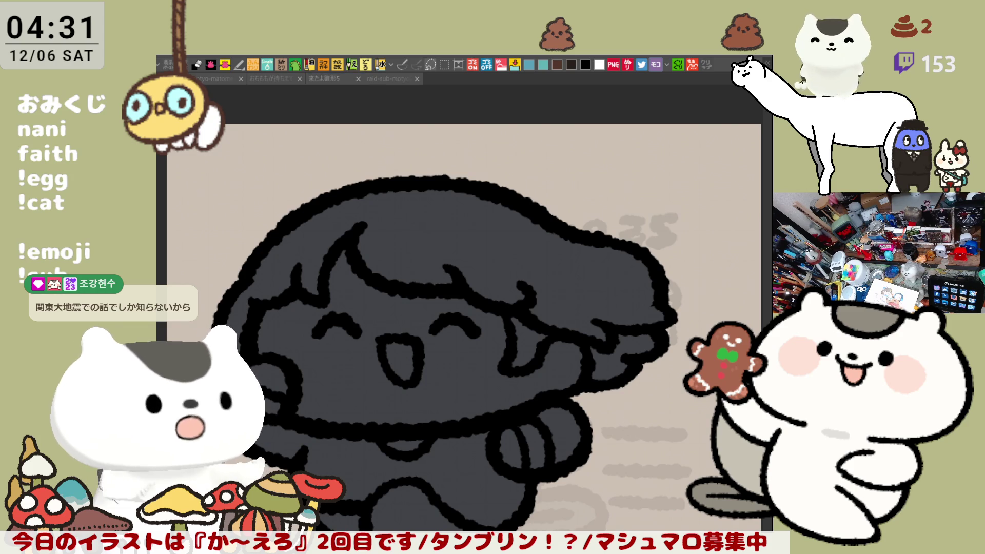
{"action": "left_click", "coordinate": [466, 391]}
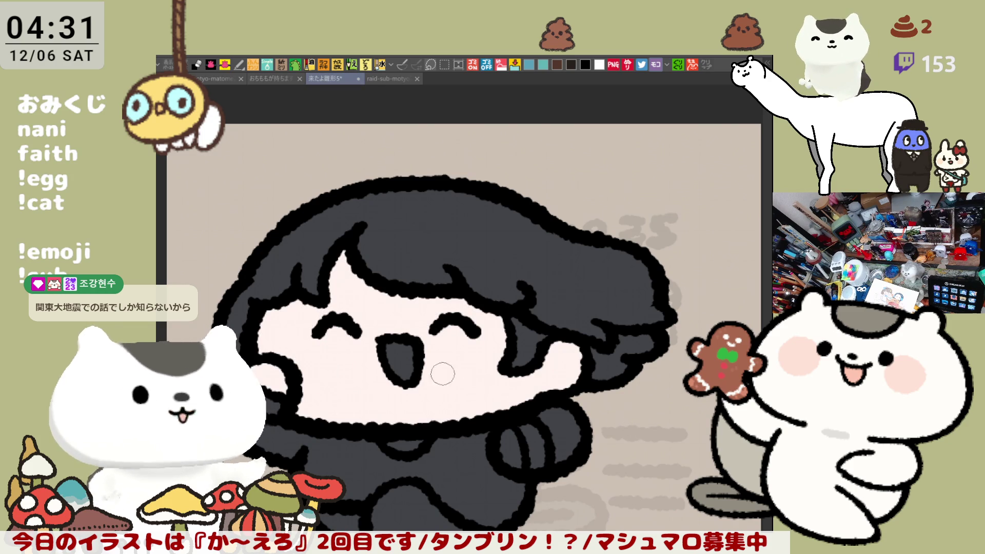
{"action": "left_click", "coordinate": [513, 446]}
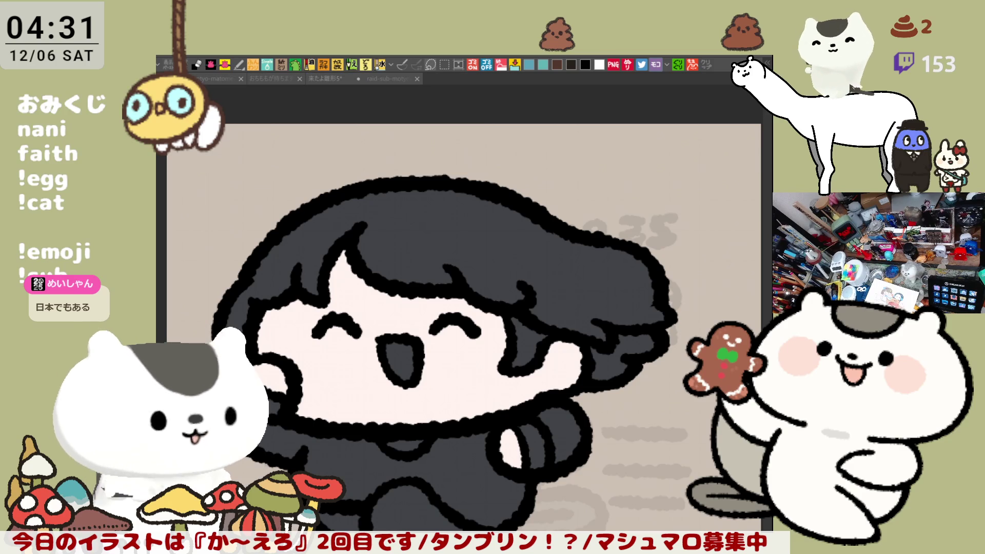
{"action": "left_click", "coordinate": [400, 364]}
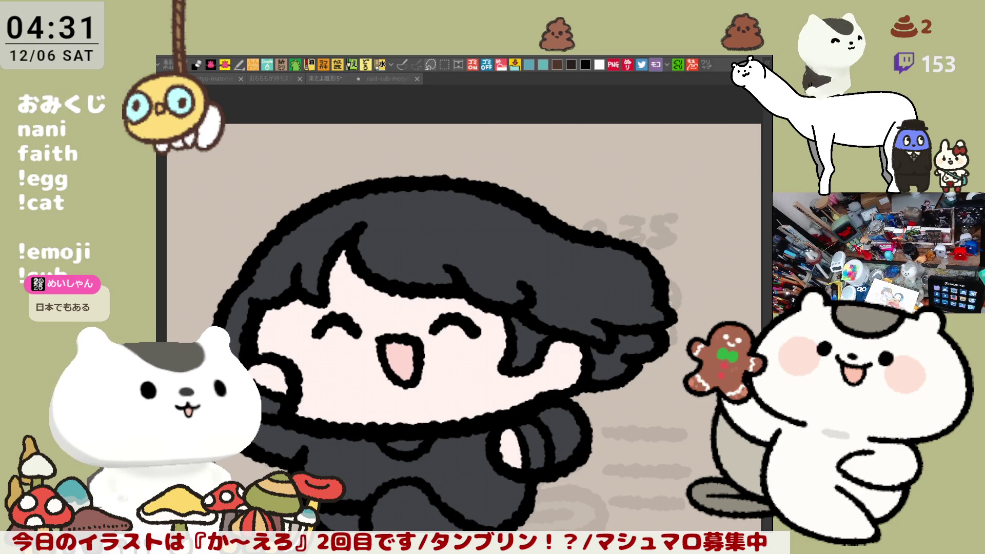
Fill the hair and both right-side hair strands cyan, and sketch an ahoge above the head.
{"action": "left_click", "coordinate": [472, 259]}
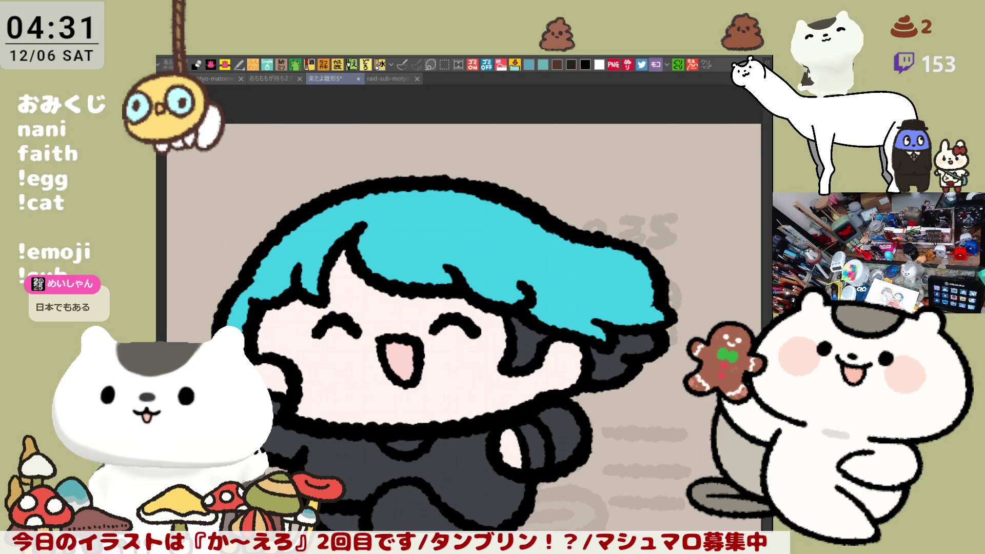
{"action": "left_click", "coordinate": [526, 349]}
{"action": "left_click", "coordinate": [617, 360]}
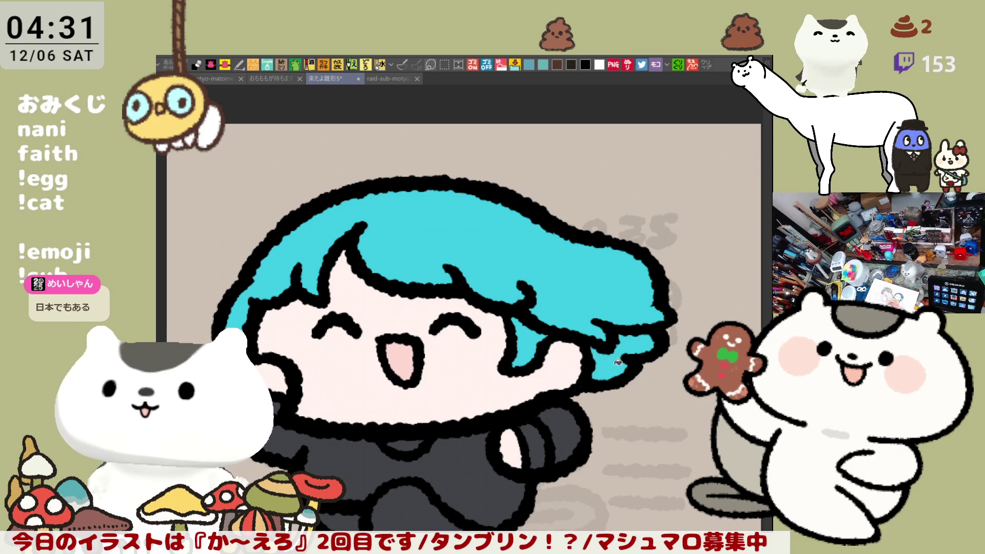
{"action": "left_click_drag", "start_coordinate": [602, 329], "coordinate": [611, 370]}
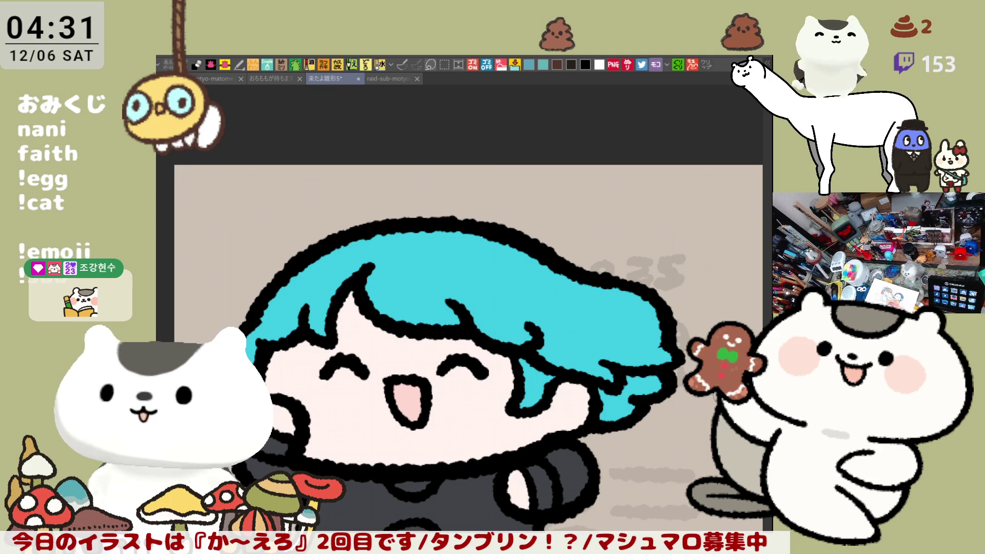
{"action": "left_click_drag", "start_coordinate": [408, 218], "coordinate": [539, 195]}
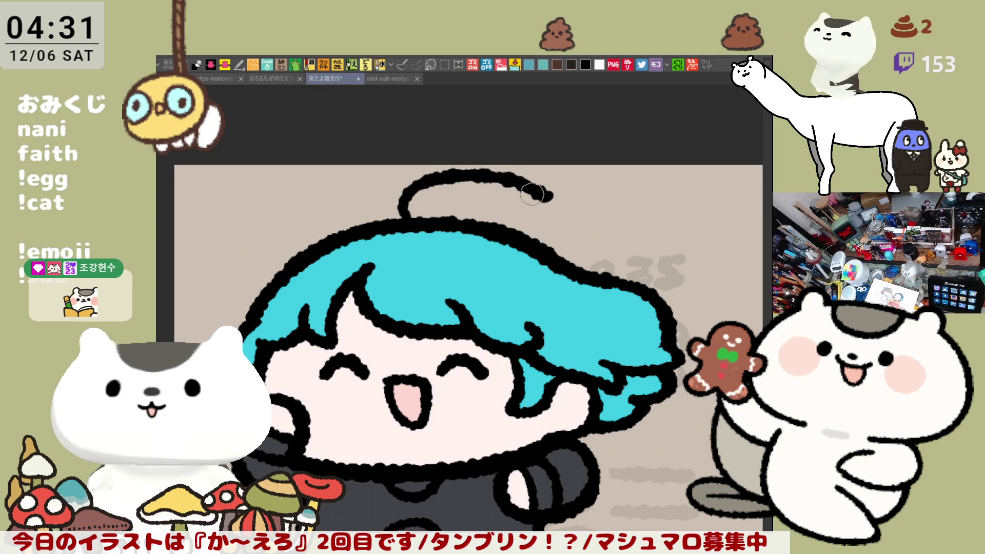
Retry the ahoge strand above the head several times, undoing unsatisfactory strokes.
{"action": "key", "text": "ctrl+z"}
{"action": "left_click_drag", "start_coordinate": [408, 218], "coordinate": [539, 195]}
{"action": "key", "text": "ctrl+z"}
{"action": "mouse_move", "coordinate": [406, 218]}
{"action": "left_mouse_down"}
{"action": "mouse_move", "coordinate": [447, 180]}
{"action": "mouse_move", "coordinate": [541, 196]}
{"action": "left_mouse_up"}
{"action": "key", "text": "ctrl+z"}
{"action": "left_click_drag", "start_coordinate": [408, 218], "coordinate": [544, 199]}
{"action": "key", "text": "ctrl+z"}
{"action": "mouse_move", "coordinate": [408, 218]}
{"action": "left_mouse_down"}
{"action": "mouse_move", "coordinate": [472, 171]}
{"action": "mouse_move", "coordinate": [544, 199]}
{"action": "left_mouse_up"}
{"action": "left_click_drag", "start_coordinate": [436, 216], "coordinate": [452, 205]}
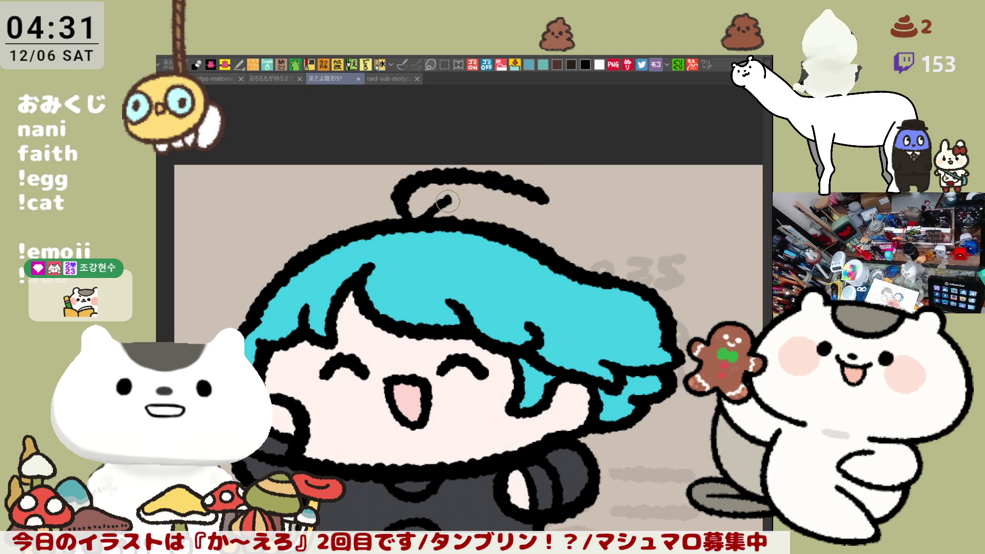
{"action": "left_click_drag", "start_coordinate": [437, 199], "coordinate": [536, 197]}
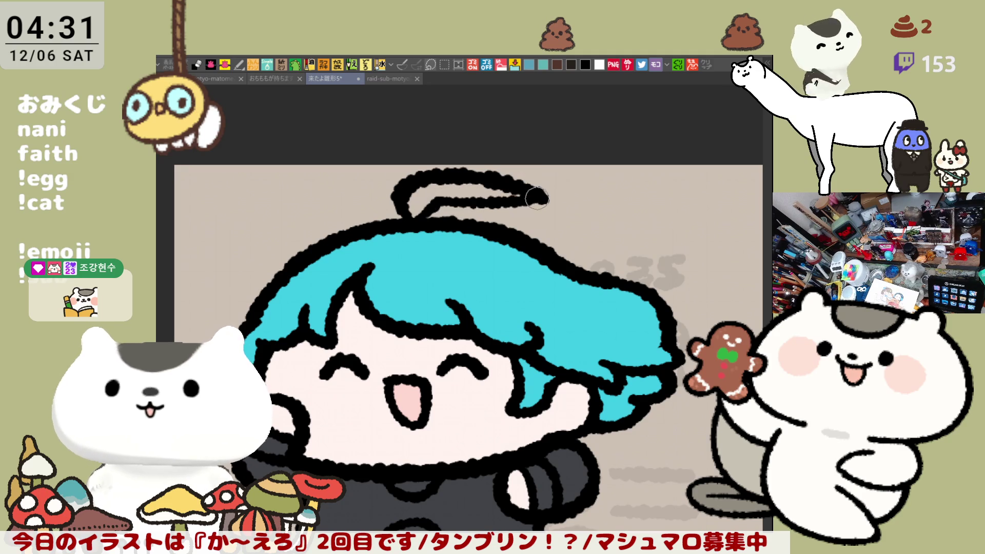
{"action": "key", "text": "ctrl+z"}
{"action": "key", "text": "ctrl+y"}
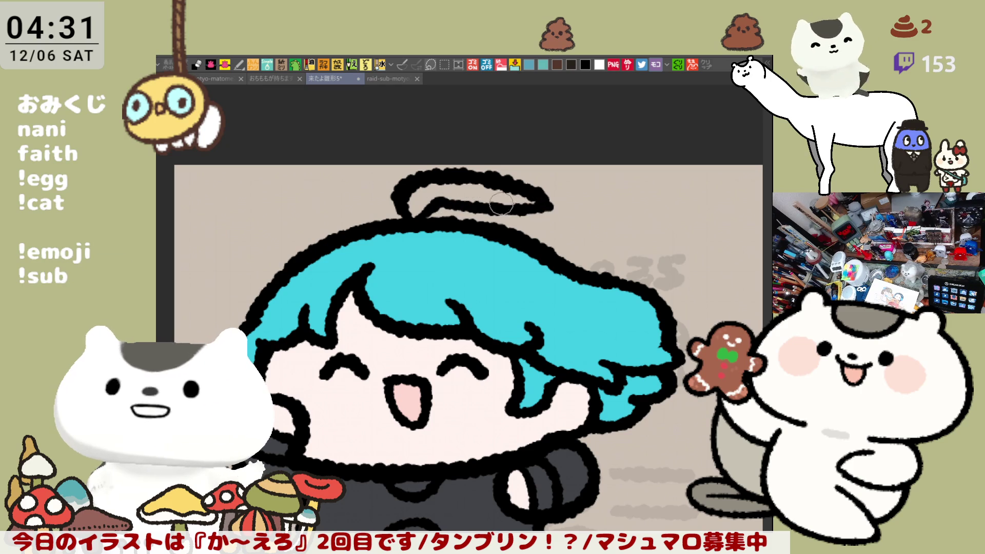
{"action": "key", "text": "ctrl+z"}
{"action": "key", "text": "ctrl+z"}
{"action": "key", "text": "ctrl+z"}
Draw a closed ahoge loop joined to the head outline and fill it cyan.
{"action": "mouse_move", "coordinate": [429, 231]}
{"action": "left_mouse_down"}
{"action": "mouse_move", "coordinate": [410, 174]}
{"action": "mouse_move", "coordinate": [513, 193]}
{"action": "left_mouse_up"}
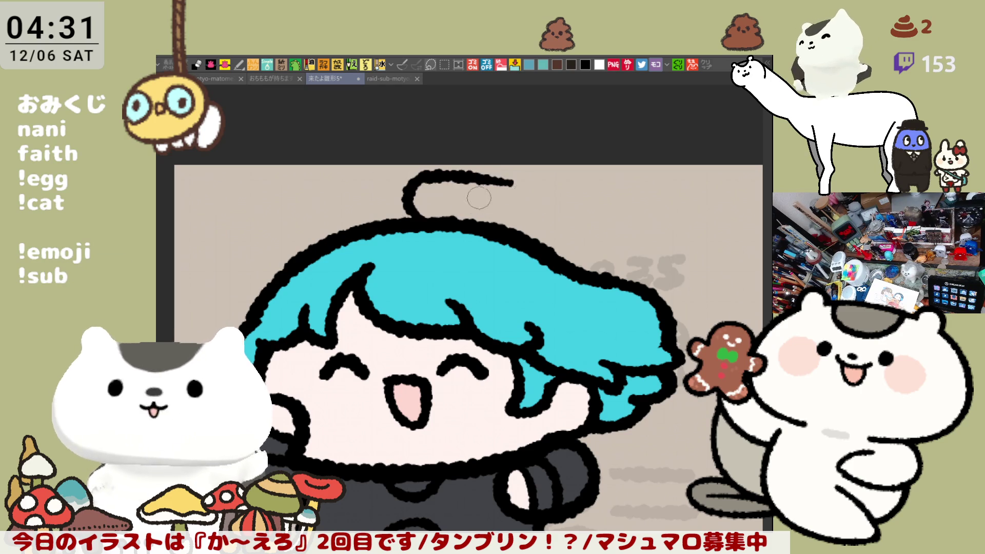
{"action": "key", "text": "ctrl+z"}
{"action": "left_click_drag", "start_coordinate": [415, 225], "coordinate": [474, 175]}
{"action": "key", "text": "ctrl+z"}
{"action": "mouse_move", "coordinate": [447, 229]}
{"action": "left_mouse_down"}
{"action": "mouse_move", "coordinate": [408, 187]}
{"action": "mouse_move", "coordinate": [539, 187]}
{"action": "left_mouse_up"}
{"action": "key", "text": "ctrl+z"}
{"action": "mouse_move", "coordinate": [444, 228]}
{"action": "left_mouse_down"}
{"action": "mouse_move", "coordinate": [513, 182]}
{"action": "mouse_move", "coordinate": [559, 192]}
{"action": "mouse_move", "coordinate": [405, 189]}
{"action": "mouse_move", "coordinate": [546, 196]}
{"action": "left_mouse_up"}
{"action": "key", "text": "ctrl+z"}
{"action": "left_click_drag", "start_coordinate": [455, 205], "coordinate": [560, 199]}
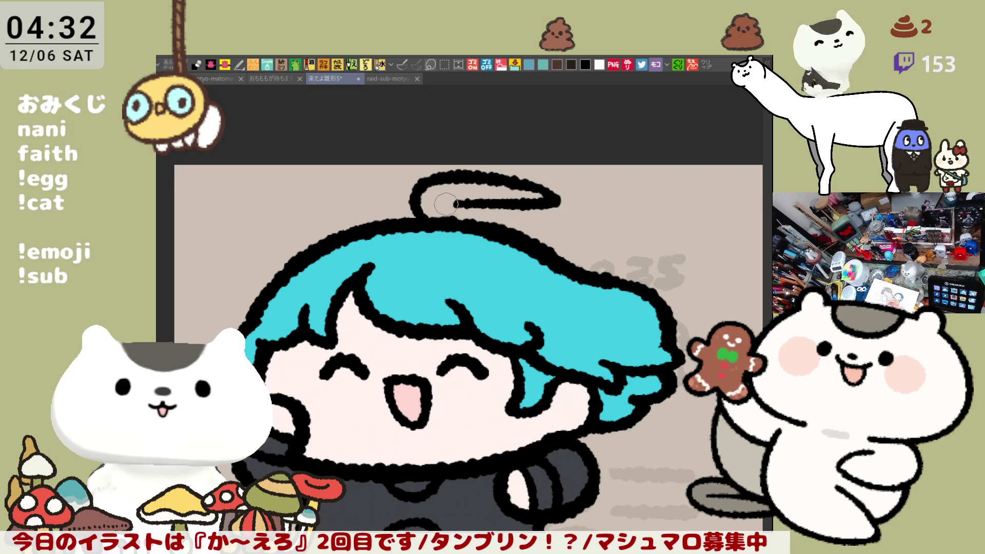
{"action": "left_click_drag", "start_coordinate": [441, 205], "coordinate": [472, 218]}
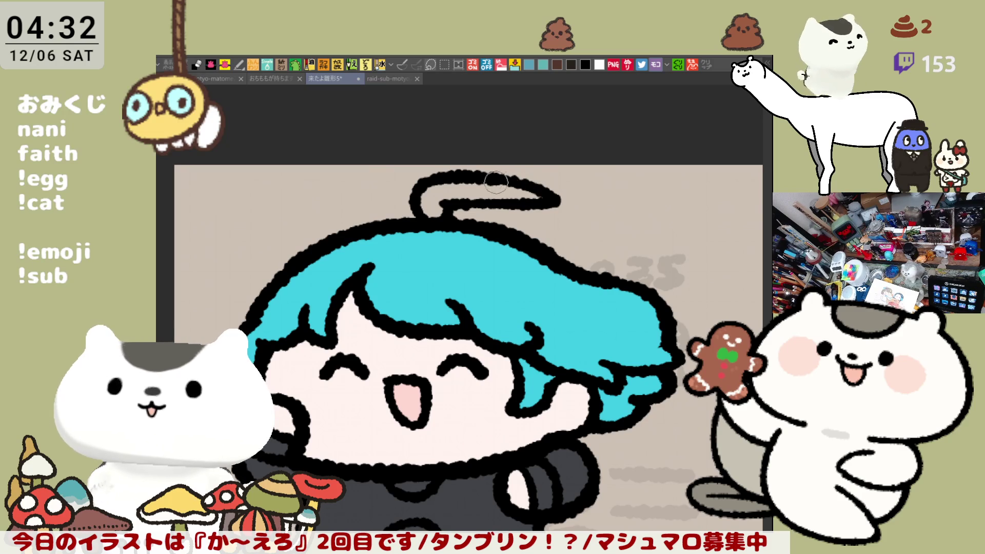
{"action": "left_click_drag", "start_coordinate": [581, 249], "coordinate": [564, 220]}
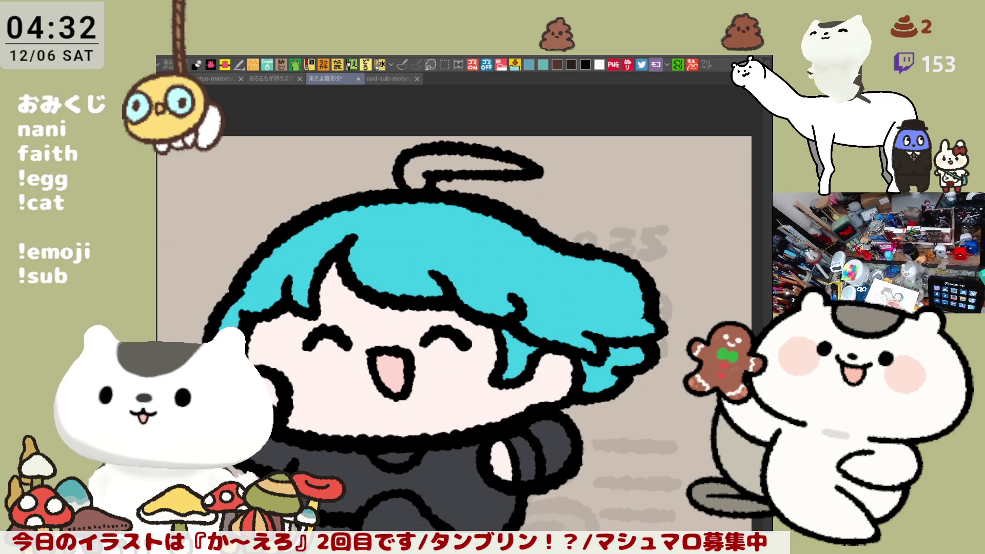
{"action": "left_click", "coordinate": [430, 171]}
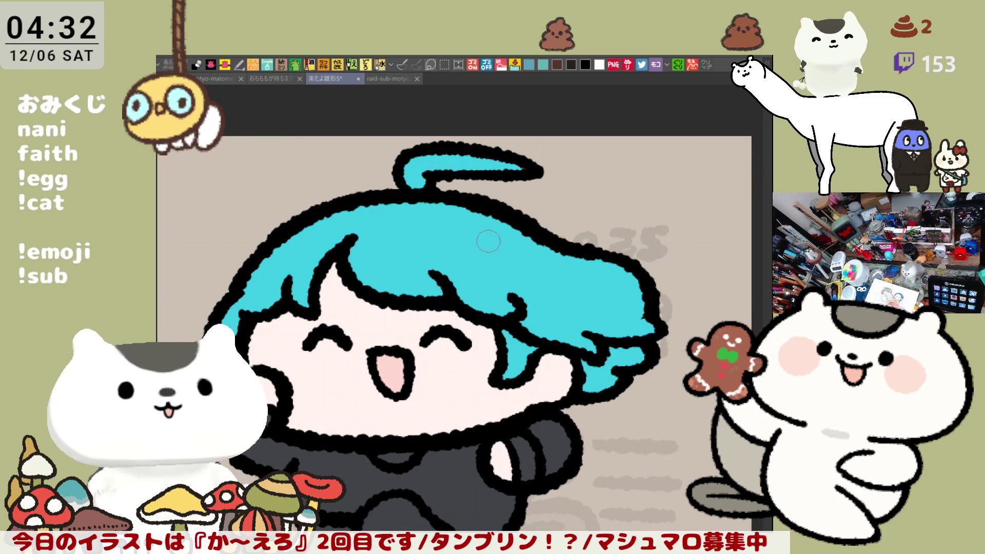
Paint light cyan highlight streaks across the upper hair.
{"action": "left_click_drag", "start_coordinate": [303, 245], "coordinate": [326, 248]}
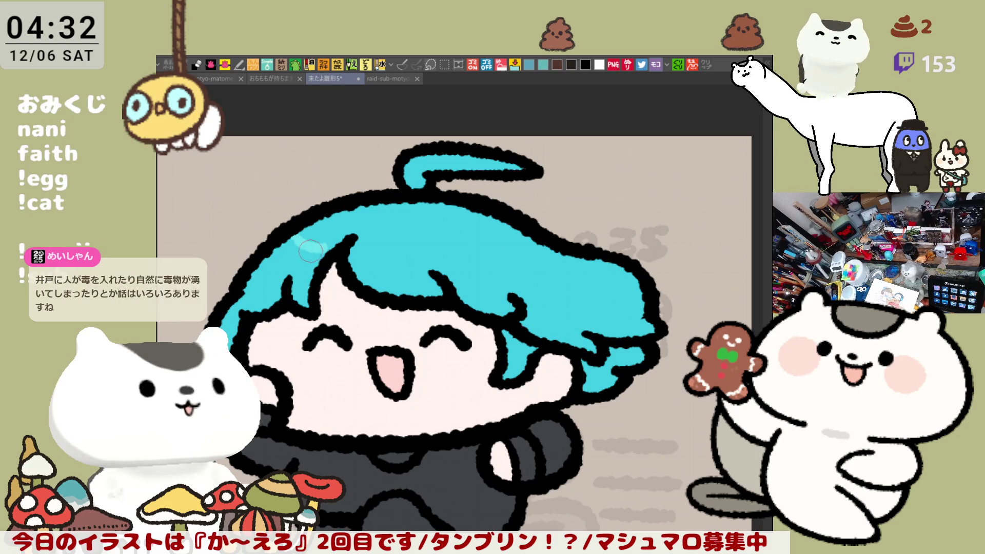
{"action": "key", "text": "ctrl+z"}
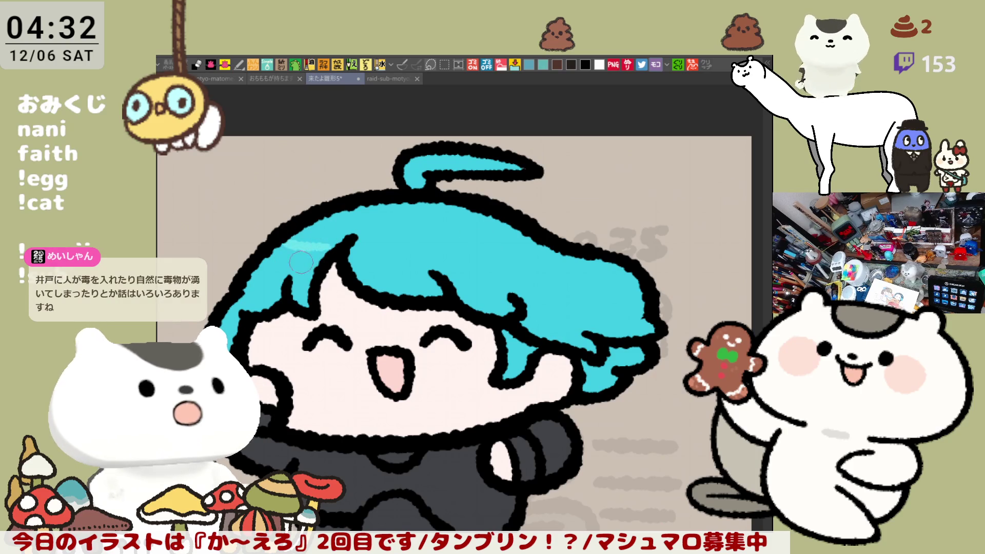
{"action": "left_click_drag", "start_coordinate": [295, 237], "coordinate": [330, 242]}
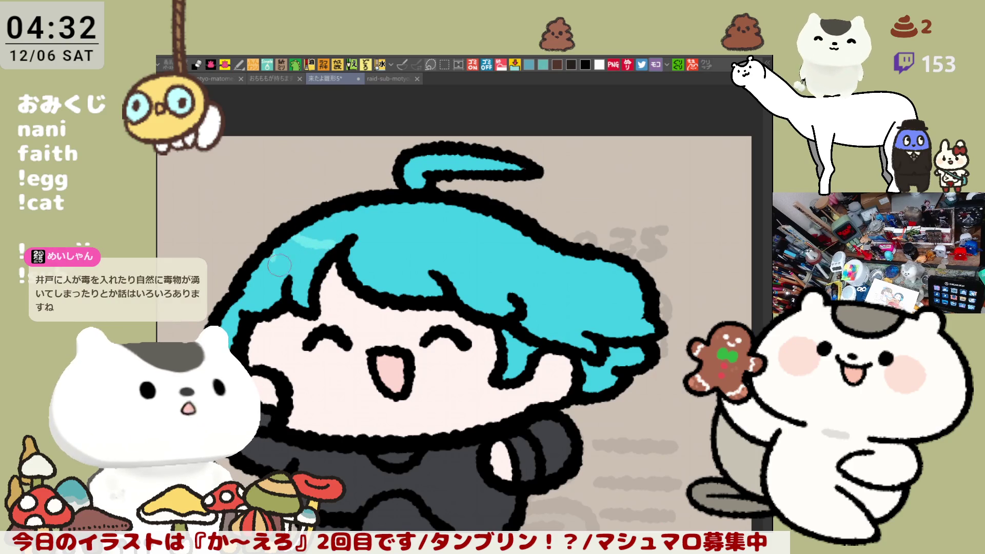
{"action": "left_click_drag", "start_coordinate": [272, 264], "coordinate": [298, 252]}
{"action": "left_click_drag", "start_coordinate": [359, 242], "coordinate": [475, 233]}
{"action": "key", "text": "ctrl+z"}
{"action": "left_click_drag", "start_coordinate": [354, 246], "coordinate": [474, 233]}
Add lower and diagonal hair highlights, then brush pink blush on both cheeks.
{"action": "mouse_move", "coordinate": [359, 280]}
{"action": "left_mouse_down"}
{"action": "mouse_move", "coordinate": [492, 258]}
{"action": "mouse_move", "coordinate": [451, 255]}
{"action": "mouse_move", "coordinate": [480, 267]}
{"action": "left_mouse_up"}
{"action": "mouse_move", "coordinate": [436, 226]}
{"action": "left_mouse_down"}
{"action": "mouse_move", "coordinate": [482, 267]}
{"action": "mouse_move", "coordinate": [468, 286]}
{"action": "mouse_move", "coordinate": [481, 257]}
{"action": "left_mouse_up"}
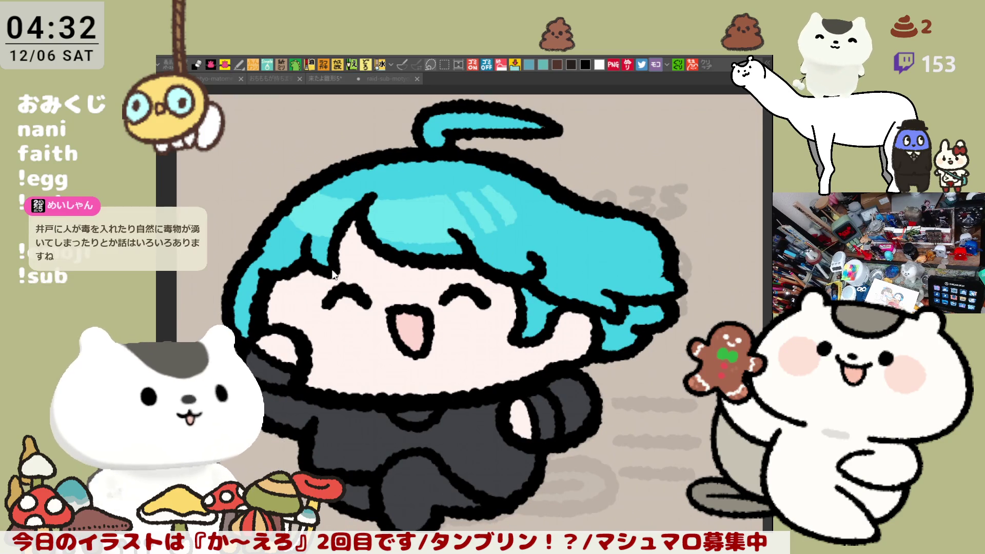
{"action": "left_click_drag", "start_coordinate": [295, 327], "coordinate": [318, 312]}
{"action": "mouse_move", "coordinate": [486, 301]}
{"action": "left_mouse_down"}
{"action": "mouse_move", "coordinate": [518, 339]}
{"action": "mouse_move", "coordinate": [490, 299]}
{"action": "left_mouse_up"}
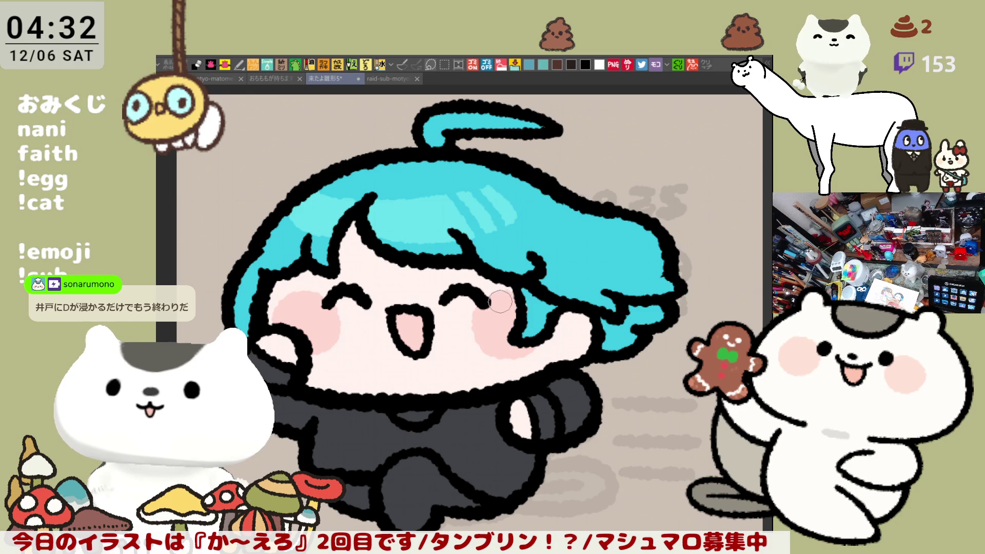
Add a touch of pink to the hand and try a blue teardrop mark on the cheek.
{"action": "left_click_drag", "start_coordinate": [508, 410], "coordinate": [515, 424]}
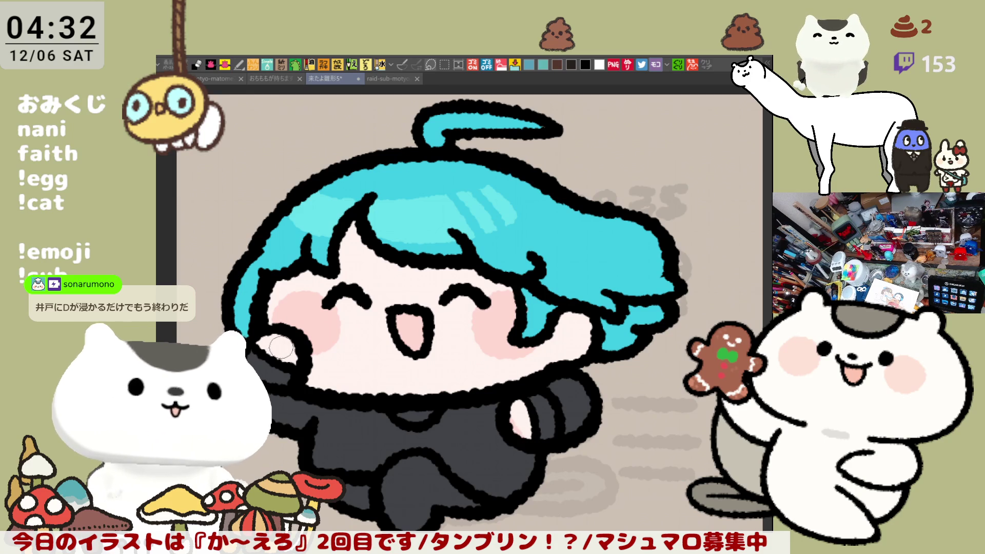
{"action": "scroll", "coordinate": [357, 342], "scroll_direction": "down", "scroll_amount": 2}
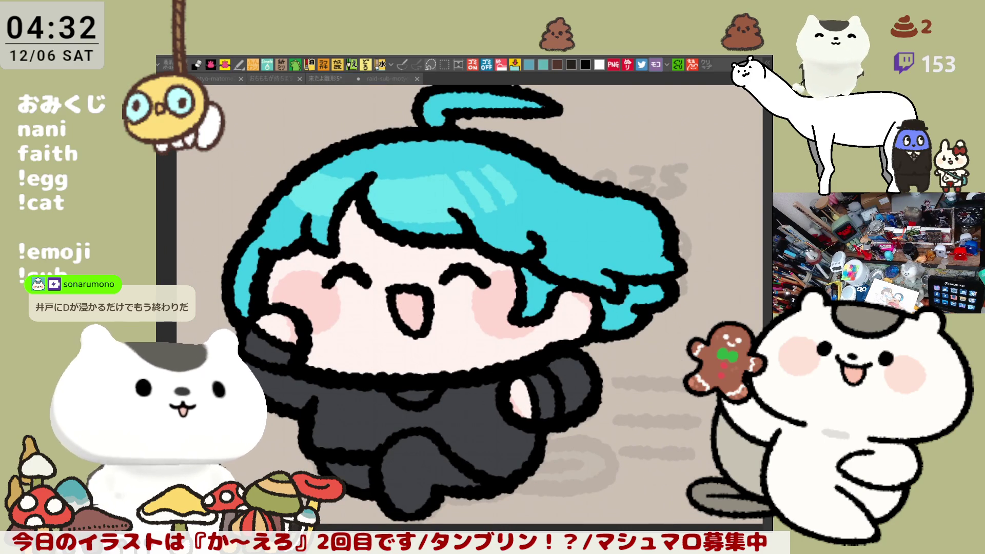
{"action": "left_click", "coordinate": [497, 303]}
{"action": "mouse_move", "coordinate": [498, 283]}
{"action": "left_mouse_down"}
{"action": "mouse_move", "coordinate": [486, 298]}
{"action": "mouse_move", "coordinate": [503, 311]}
{"action": "left_mouse_up"}
{"action": "key", "text": "ctrl+z"}
{"action": "key", "text": "ctrl+z"}
{"action": "key", "text": "ctrl+z"}
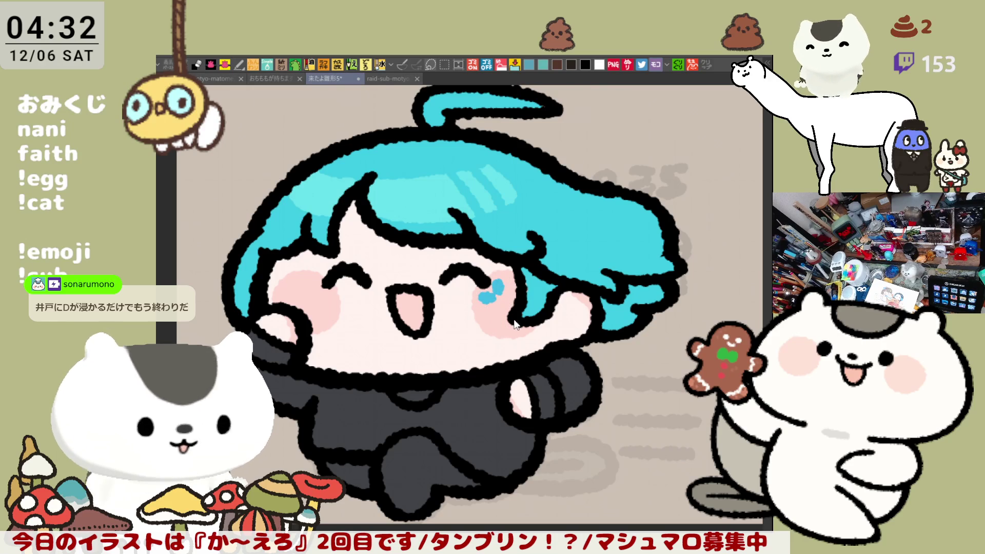
Mirror the canvas and paint blue flower marks on the right cheek.
{"action": "key", "text": "h"}
{"action": "mouse_move", "coordinate": [583, 277]}
{"action": "left_mouse_down"}
{"action": "mouse_move", "coordinate": [592, 285]}
{"action": "mouse_move", "coordinate": [575, 314]}
{"action": "left_mouse_up"}
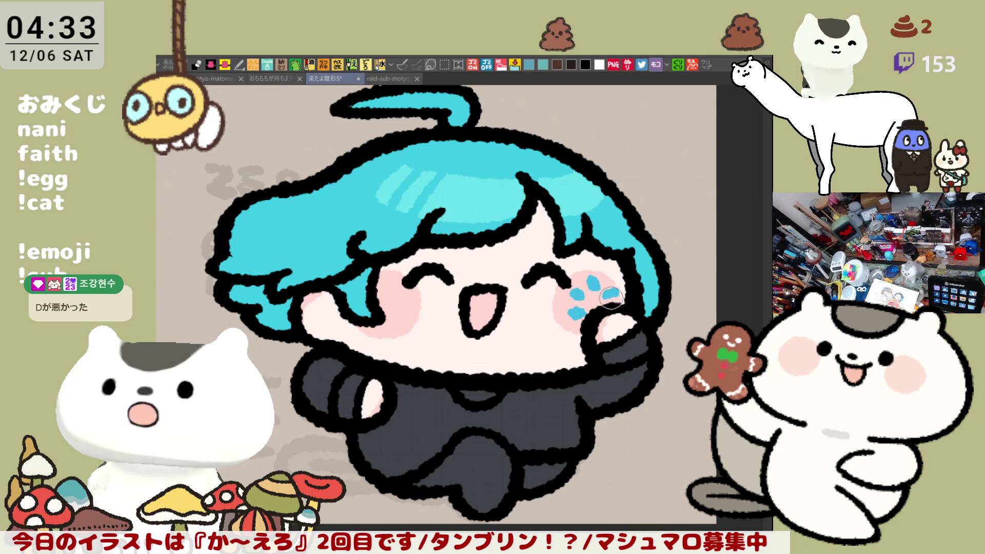
{"action": "key", "text": "ctrl+z"}
{"action": "key", "text": "ctrl+z"}
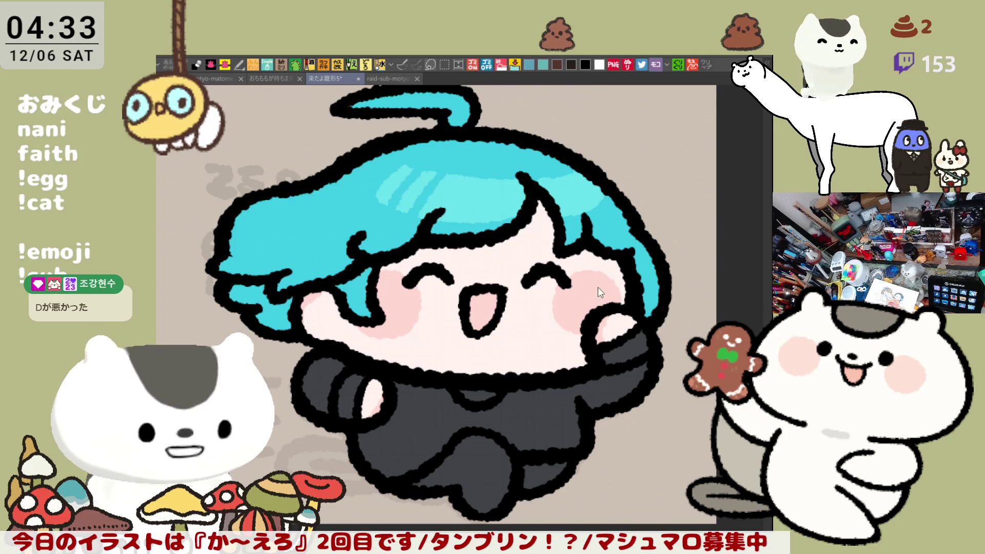
{"action": "mouse_move", "coordinate": [590, 279]}
{"action": "left_mouse_down"}
{"action": "mouse_move", "coordinate": [577, 317]}
{"action": "mouse_move", "coordinate": [610, 302]}
{"action": "left_mouse_up"}
{"action": "key", "text": "ctrl+z"}
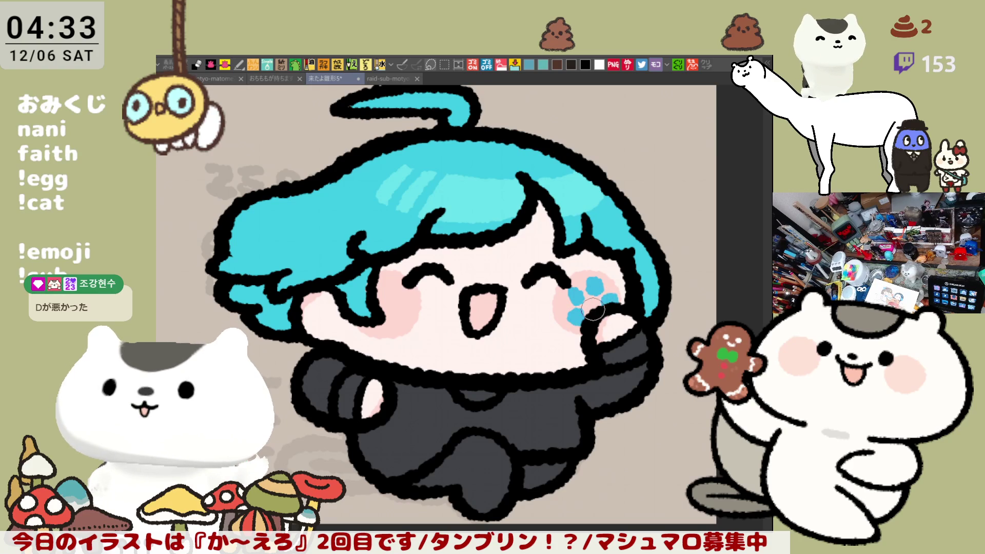
{"action": "mouse_move", "coordinate": [576, 308]}
{"action": "left_mouse_down"}
{"action": "mouse_move", "coordinate": [579, 293]}
{"action": "mouse_move", "coordinate": [603, 300]}
{"action": "left_mouse_up"}
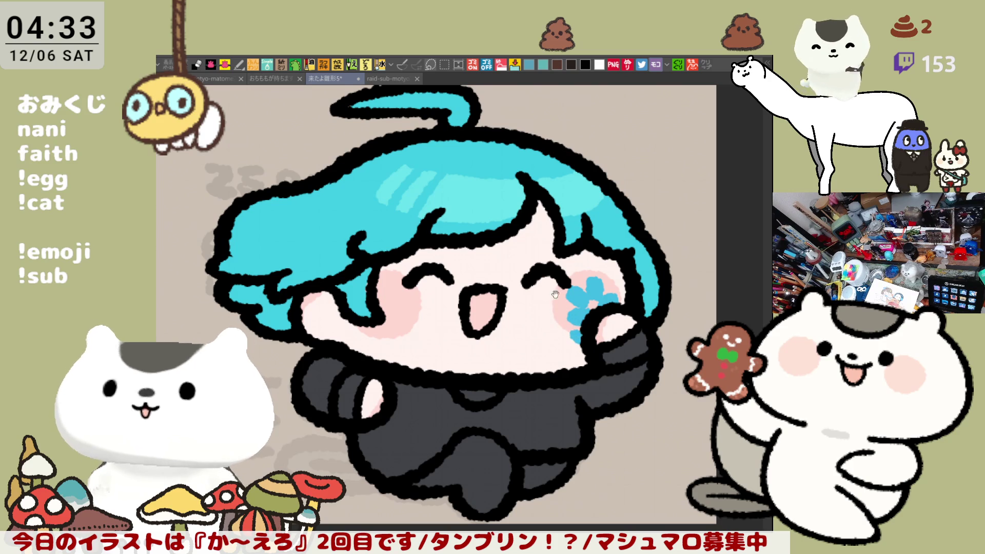
Paint blue flower marks on the other cheek and dab highlights onto the hair and hair loop.
{"action": "scroll", "coordinate": [564, 306], "scroll_direction": "up", "scroll_amount": 2}
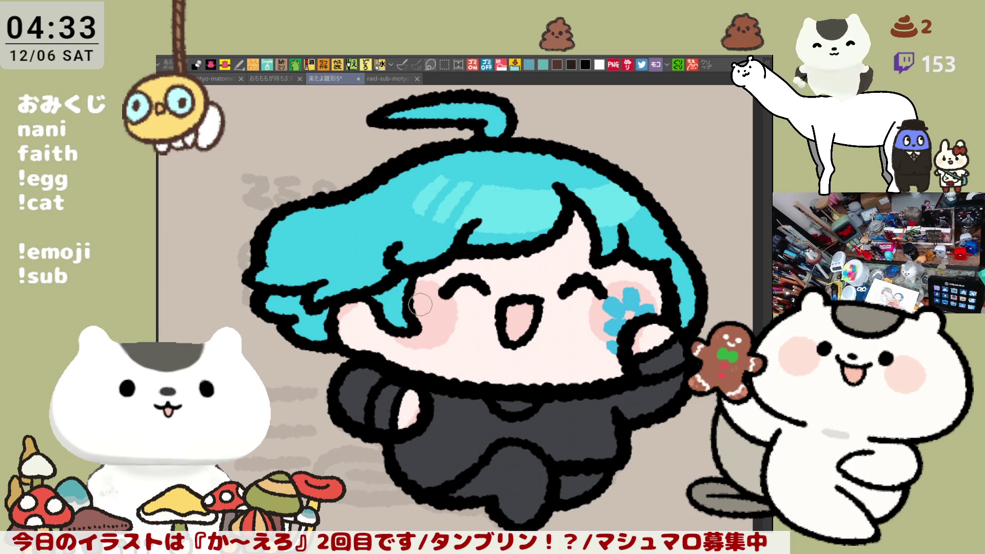
{"action": "mouse_move", "coordinate": [425, 300]}
{"action": "left_mouse_down"}
{"action": "mouse_move", "coordinate": [436, 323]}
{"action": "mouse_move", "coordinate": [426, 304]}
{"action": "mouse_move", "coordinate": [423, 329]}
{"action": "mouse_move", "coordinate": [397, 338]}
{"action": "mouse_move", "coordinate": [389, 331]}
{"action": "mouse_move", "coordinate": [419, 331]}
{"action": "left_mouse_up"}
{"action": "mouse_move", "coordinate": [608, 306]}
{"action": "left_mouse_down"}
{"action": "mouse_move", "coordinate": [511, 271]}
{"action": "mouse_move", "coordinate": [539, 297]}
{"action": "left_mouse_up"}
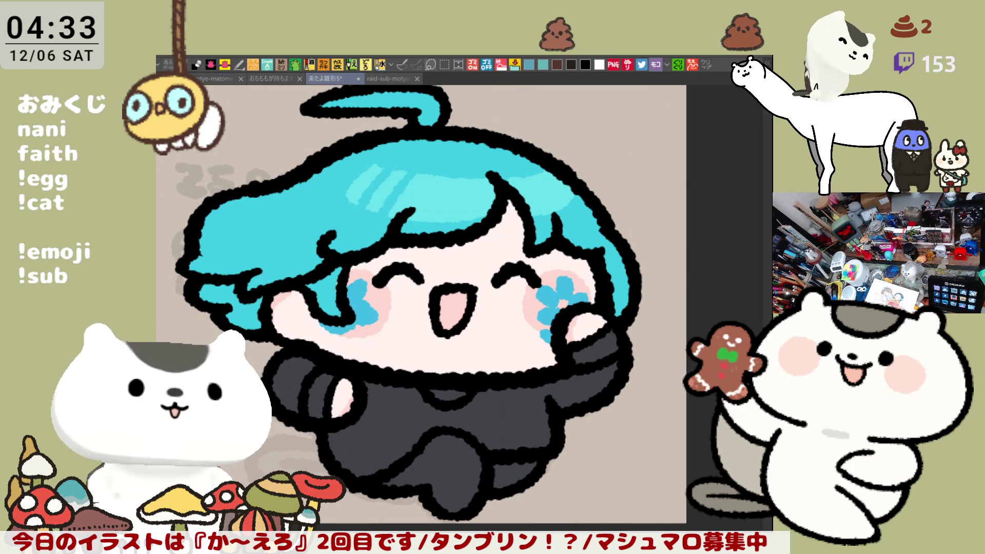
{"action": "mouse_move", "coordinate": [417, 198]}
{"action": "left_mouse_down"}
{"action": "mouse_move", "coordinate": [501, 195]}
{"action": "mouse_move", "coordinate": [509, 237]}
{"action": "left_mouse_up"}
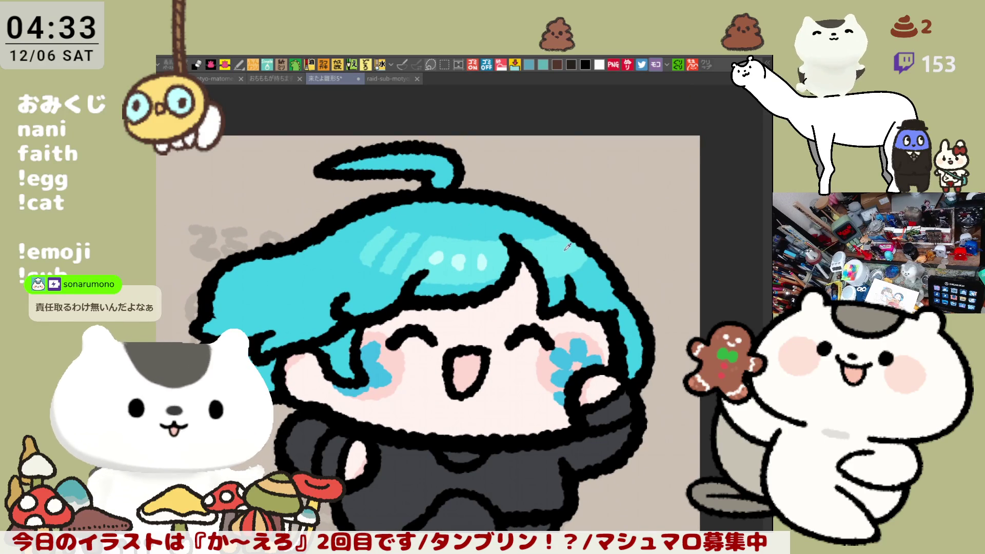
{"action": "left_click_drag", "start_coordinate": [338, 163], "coordinate": [442, 187]}
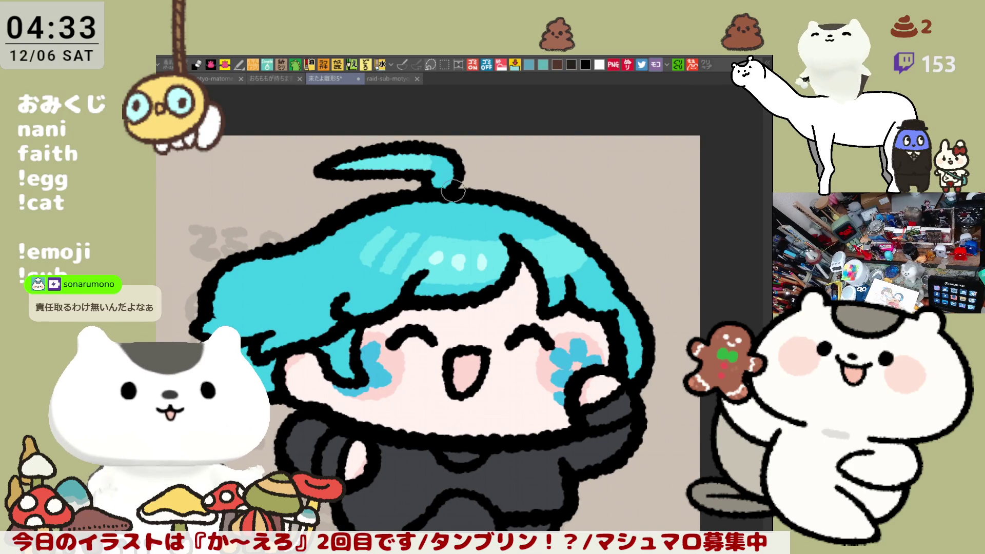
Fill the cuff bands on both sleeves with tan.
{"action": "mouse_move", "coordinate": [529, 257]}
{"action": "left_mouse_down"}
{"action": "mouse_move", "coordinate": [507, 209]}
{"action": "mouse_move", "coordinate": [530, 177]}
{"action": "left_mouse_up"}
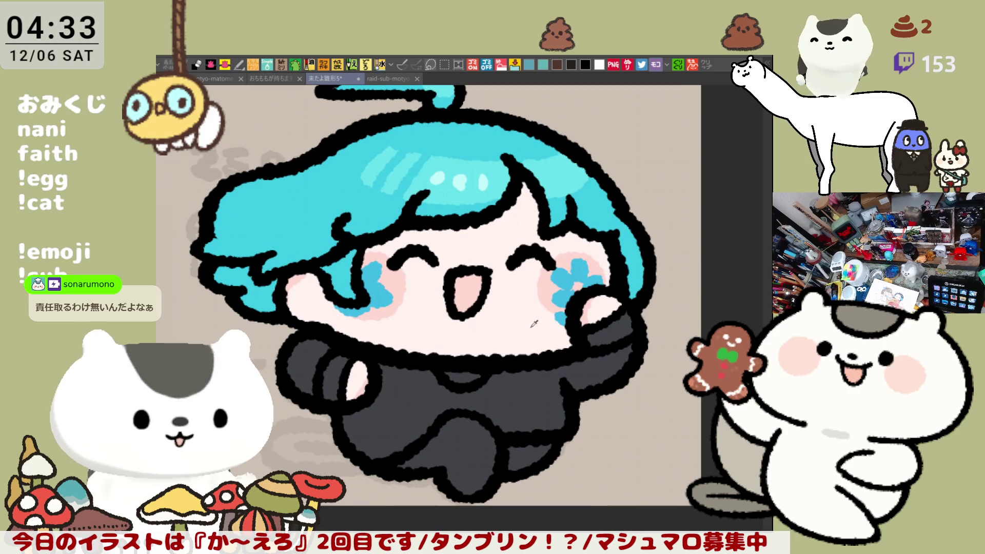
{"action": "key", "text": "alt+Tab"}
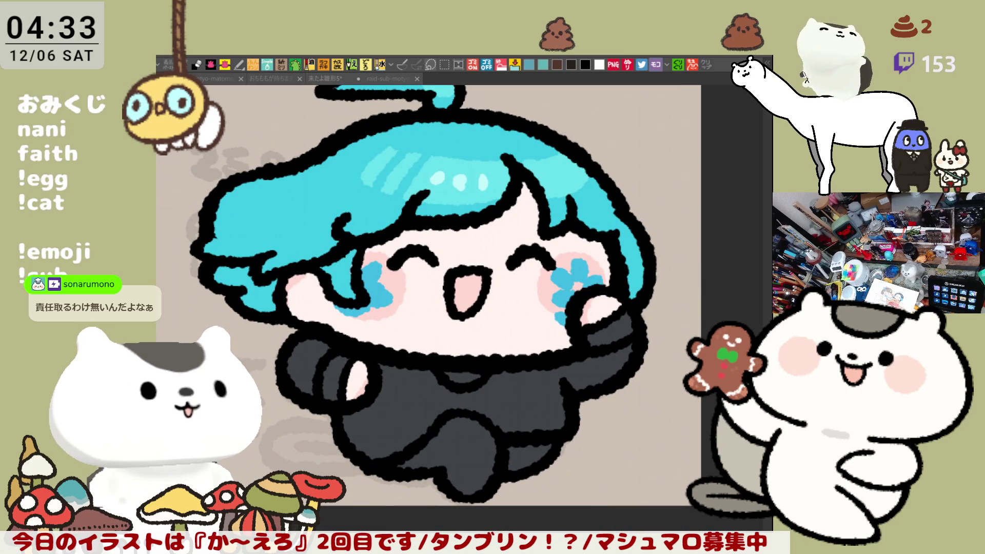
{"action": "left_click", "coordinate": [338, 378]}
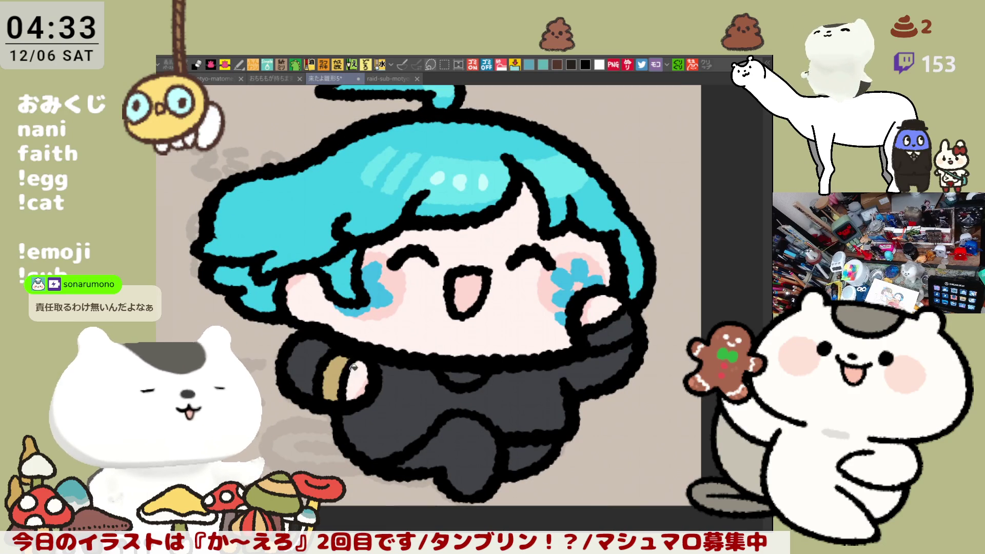
{"action": "left_click", "coordinate": [603, 332]}
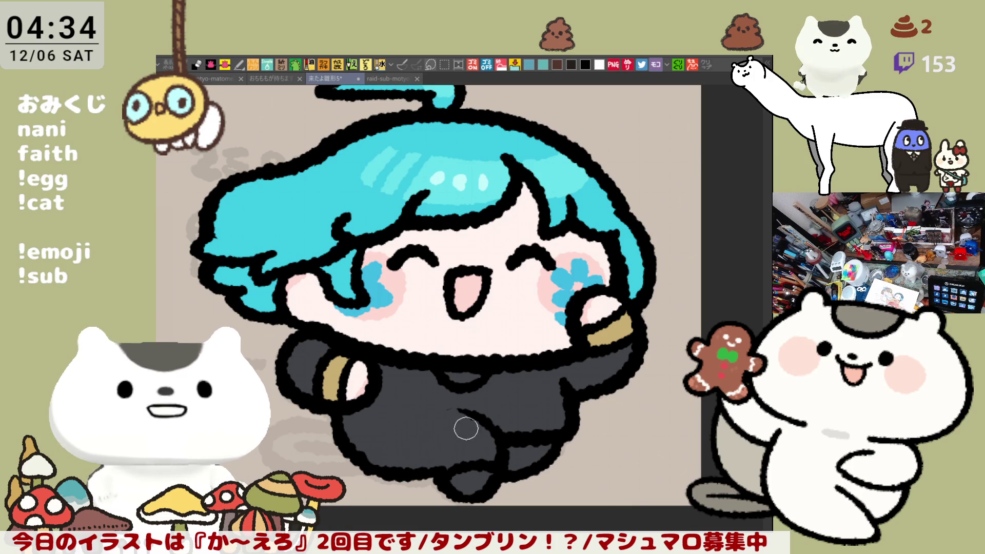
Fill the black body area with slate blue, discarding a trial fold line.
{"action": "mouse_move", "coordinate": [414, 416]}
{"action": "left_mouse_down"}
{"action": "mouse_move", "coordinate": [457, 412]}
{"action": "mouse_move", "coordinate": [483, 426]}
{"action": "left_mouse_up"}
{"action": "key", "text": "ctrl+z"}
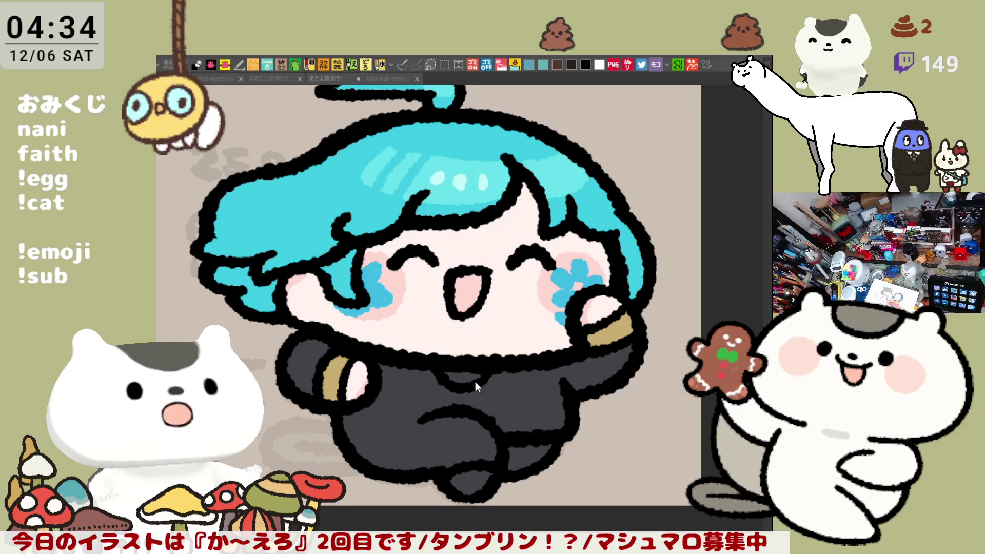
{"action": "left_click", "coordinate": [427, 396]}
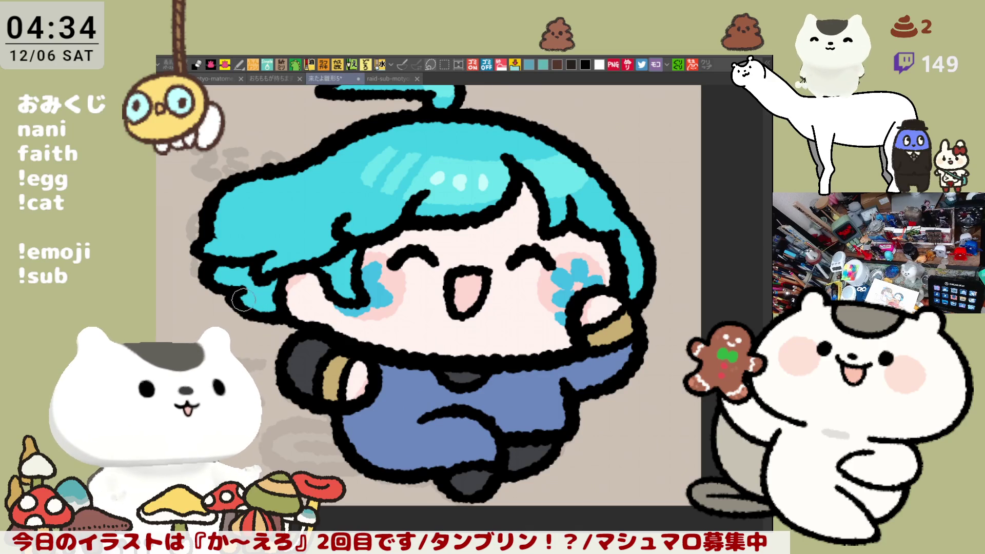
Fill both sleeves with cream.
{"action": "left_click", "coordinate": [572, 377]}
{"action": "left_click", "coordinate": [307, 364]}
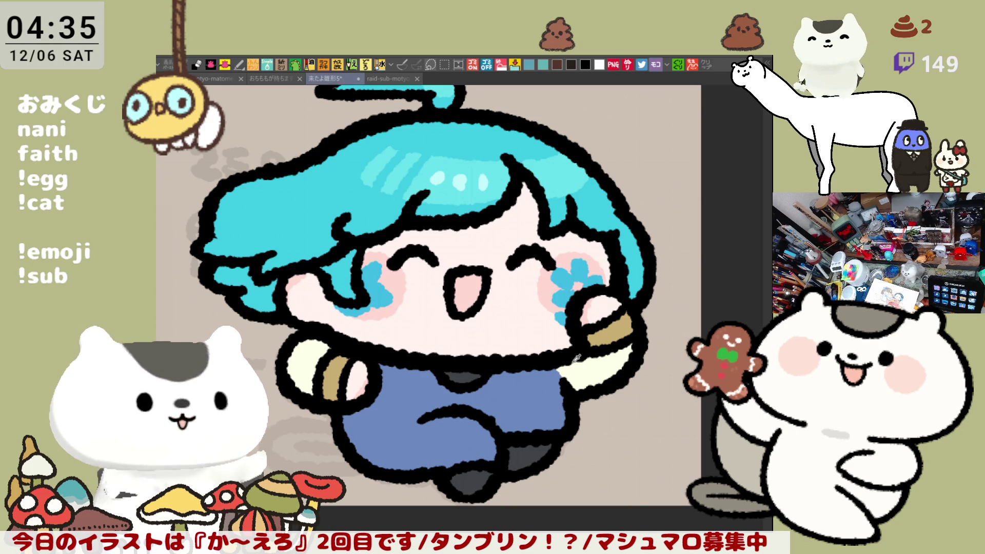
Paint the collar cream and draw black motion lines to the left of the arm.
{"action": "left_click_drag", "start_coordinate": [455, 372], "coordinate": [477, 379]}
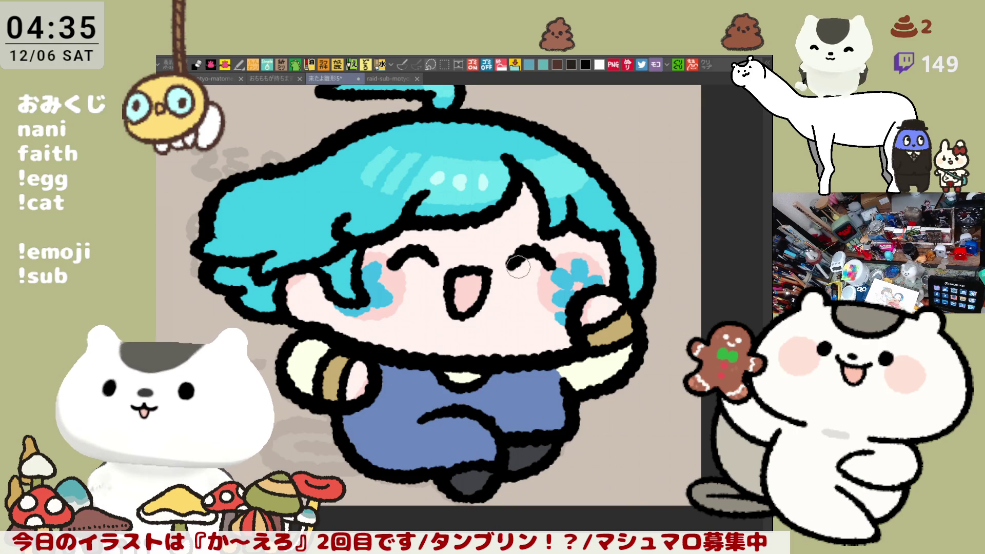
{"action": "left_click_drag", "start_coordinate": [300, 341], "coordinate": [462, 336]}
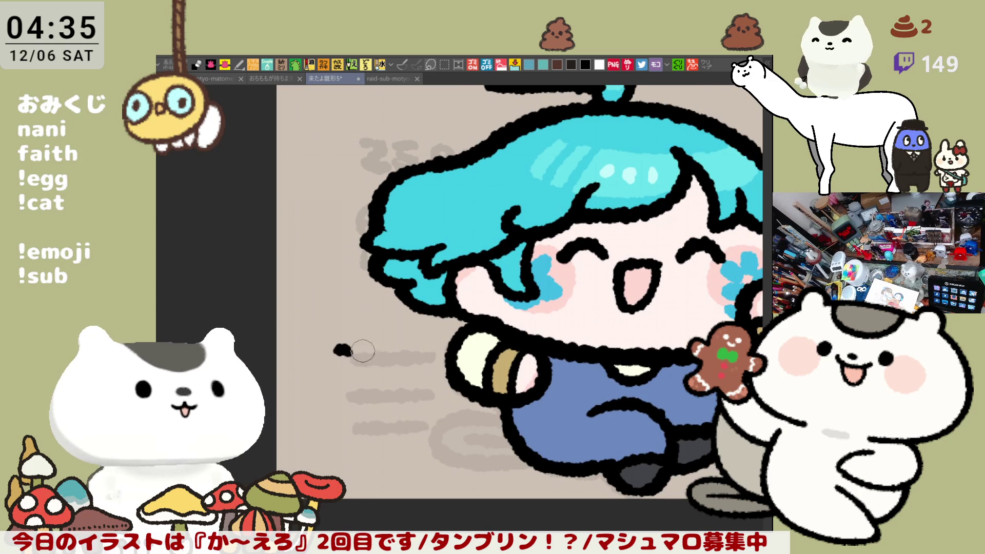
{"action": "left_click_drag", "start_coordinate": [328, 359], "coordinate": [431, 359]}
{"action": "key", "text": "ctrl+z"}
{"action": "left_click_drag", "start_coordinate": [328, 359], "coordinate": [433, 359]}
{"action": "left_click_drag", "start_coordinate": [355, 395], "coordinate": [444, 395]}
{"action": "key", "text": "ctrl+z"}
{"action": "mouse_move", "coordinate": [331, 431]}
{"action": "left_mouse_down"}
{"action": "mouse_move", "coordinate": [449, 431]}
{"action": "mouse_move", "coordinate": [451, 450]}
{"action": "left_mouse_up"}
Zoom and pan around the illustration, then save it.
{"action": "scroll", "coordinate": [537, 418], "scroll_direction": "down", "scroll_amount": 2}
{"action": "left_click_drag", "start_coordinate": [537, 418], "coordinate": [526, 485]}
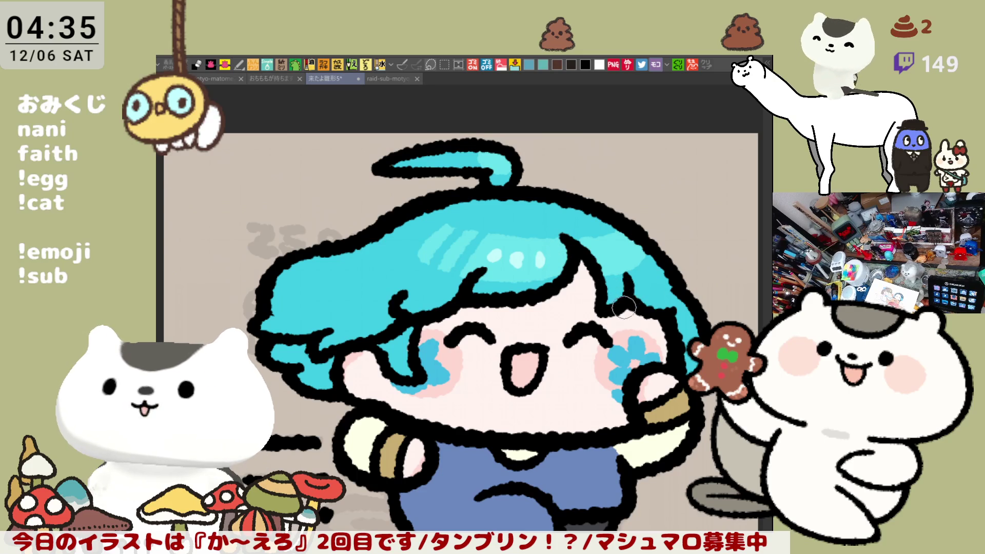
{"action": "left_click_drag", "start_coordinate": [622, 305], "coordinate": [612, 280]}
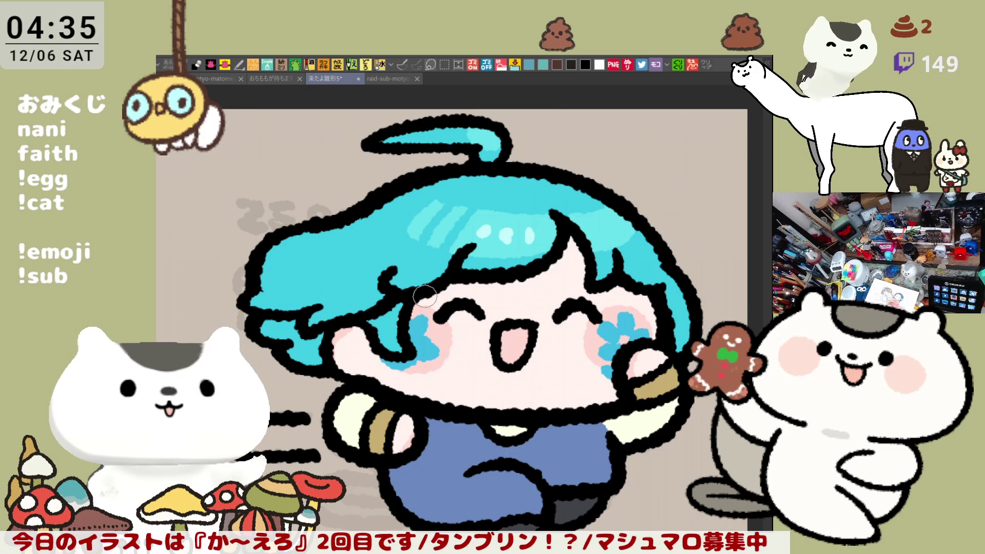
{"action": "scroll", "coordinate": [425, 296], "scroll_direction": "right", "scroll_amount": 2}
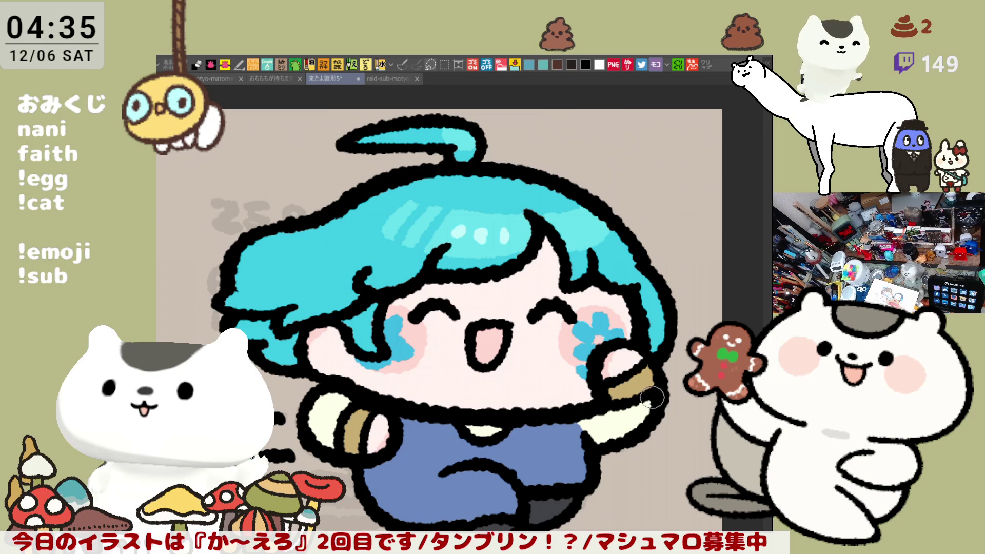
{"action": "scroll", "coordinate": [646, 379], "scroll_direction": "down", "scroll_amount": 3}
{"action": "key", "text": "ctrl+s"}
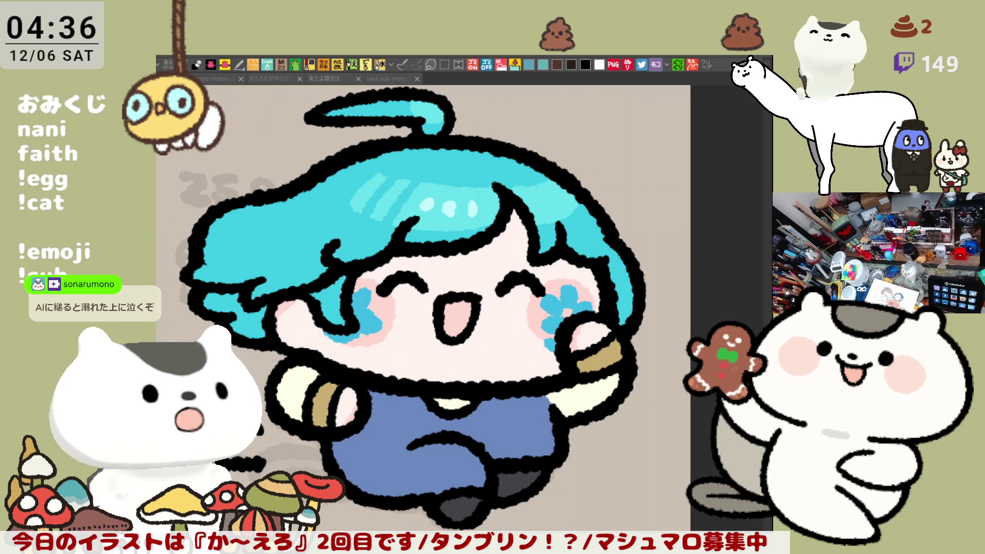
Paint pale cyan highlights along the hair's upper-right, right and top-left edges.
{"action": "left_click", "coordinate": [287, 224]}
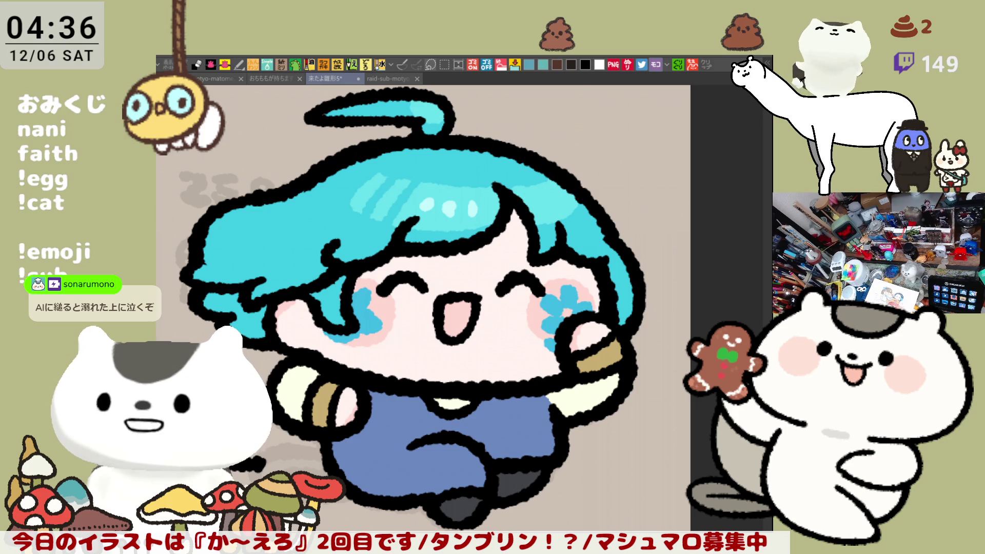
{"action": "mouse_move", "coordinate": [493, 149]}
{"action": "left_mouse_down"}
{"action": "mouse_move", "coordinate": [544, 177]}
{"action": "mouse_move", "coordinate": [606, 240]}
{"action": "left_mouse_up"}
{"action": "mouse_move", "coordinate": [560, 192]}
{"action": "left_mouse_down"}
{"action": "mouse_move", "coordinate": [630, 303]}
{"action": "mouse_move", "coordinate": [624, 328]}
{"action": "left_mouse_up"}
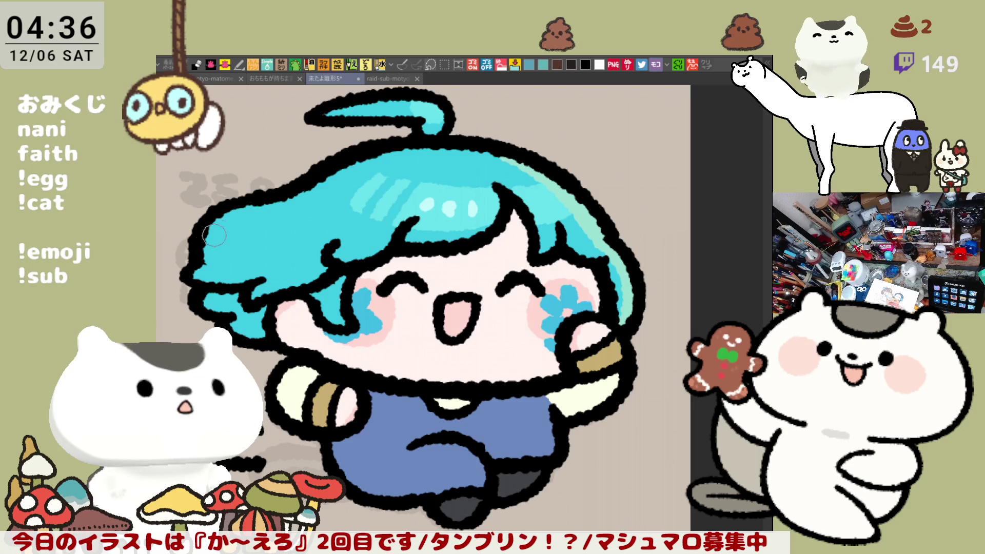
{"action": "mouse_move", "coordinate": [203, 246]}
{"action": "left_mouse_down"}
{"action": "mouse_move", "coordinate": [272, 203]}
{"action": "mouse_move", "coordinate": [221, 252]}
{"action": "mouse_move", "coordinate": [282, 197]}
{"action": "mouse_move", "coordinate": [257, 209]}
{"action": "mouse_move", "coordinate": [354, 164]}
{"action": "mouse_move", "coordinate": [501, 136]}
{"action": "left_mouse_up"}
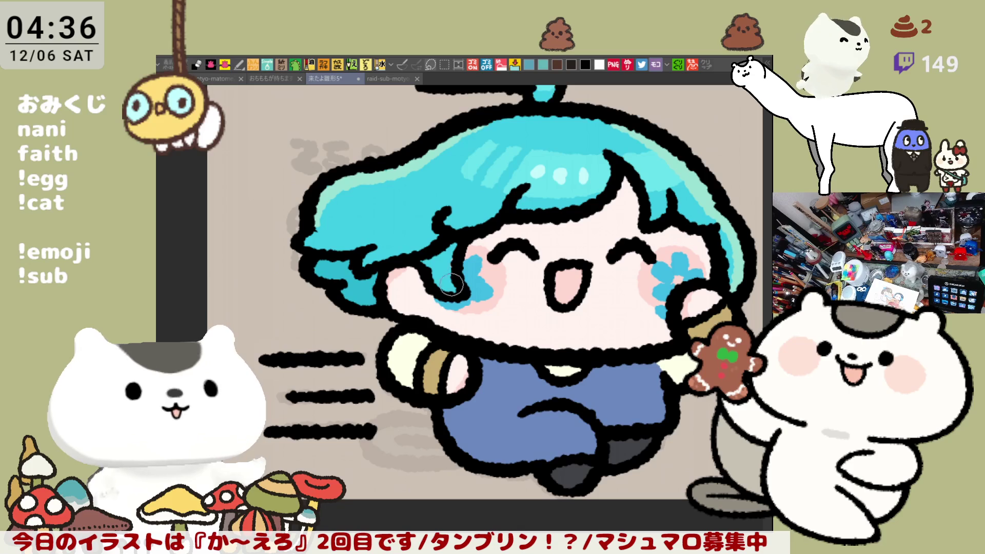
Shade the lower-left hair strand dark teal and dab a small dark mark on the trousers.
{"action": "mouse_move", "coordinate": [341, 293]}
{"action": "left_mouse_down"}
{"action": "mouse_move", "coordinate": [349, 267]}
{"action": "mouse_move", "coordinate": [359, 281]}
{"action": "left_mouse_up"}
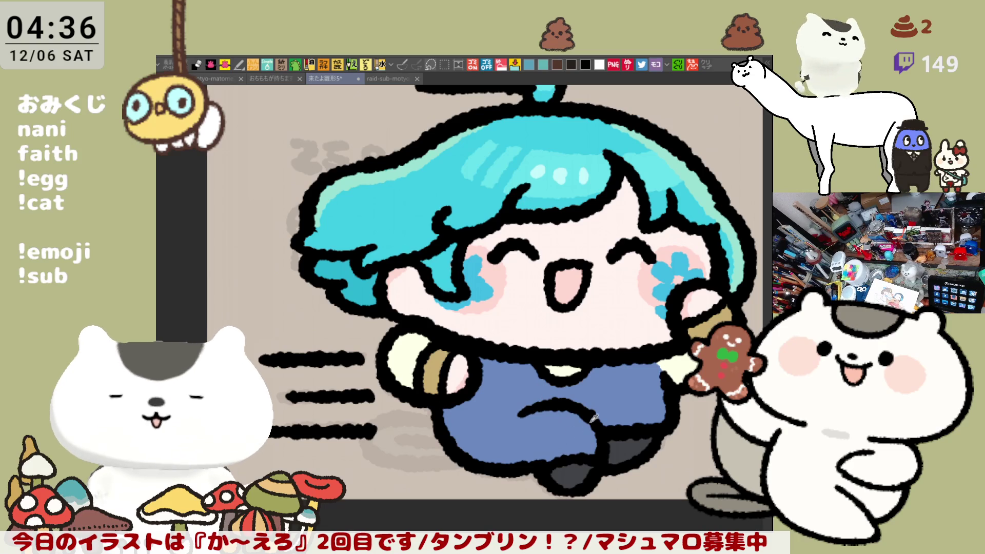
{"action": "left_click", "coordinate": [487, 441]}
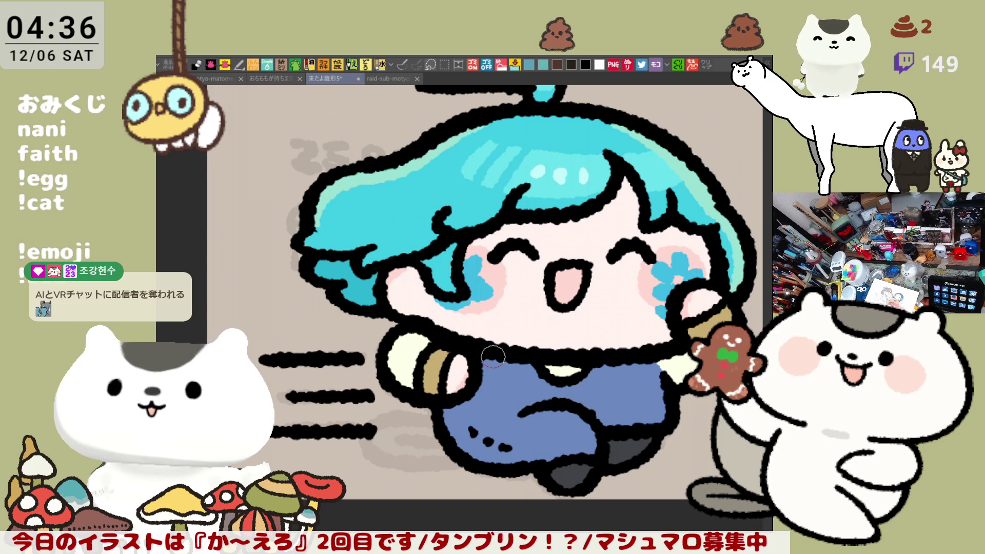
{"action": "scroll", "coordinate": [493, 357], "scroll_direction": "down", "scroll_amount": 10}
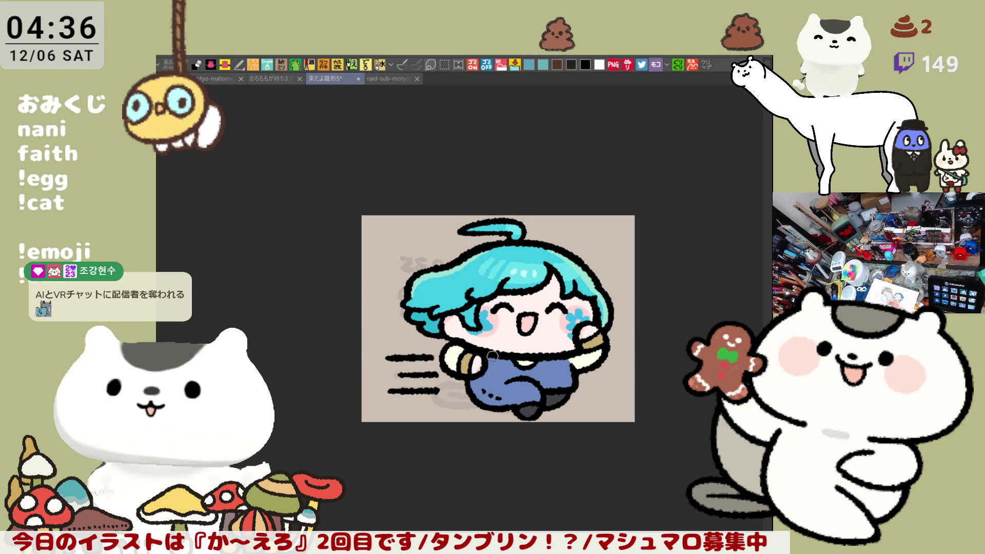
{"action": "scroll", "coordinate": [492, 355], "scroll_direction": "up", "scroll_amount": 10}
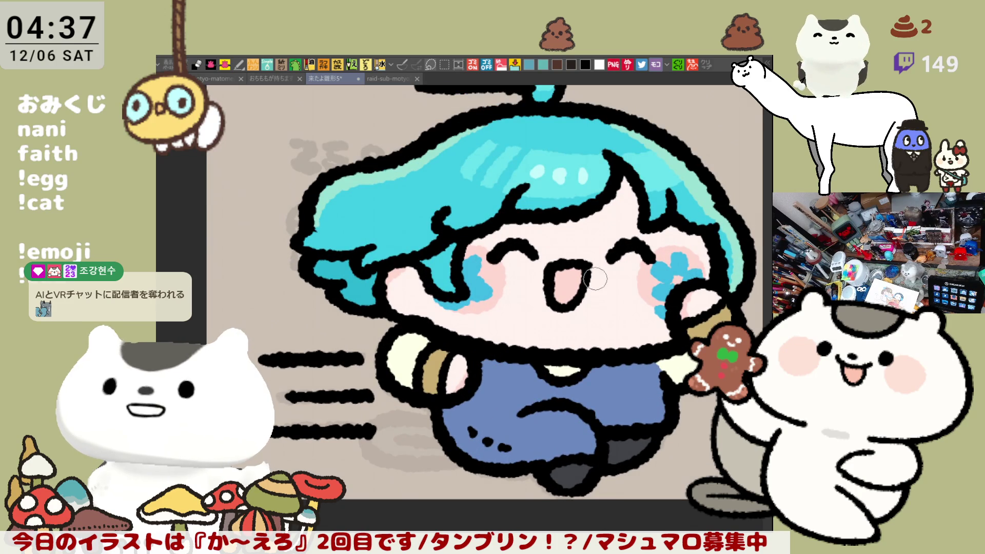
{"action": "left_click_drag", "start_coordinate": [595, 285], "coordinate": [531, 315]}
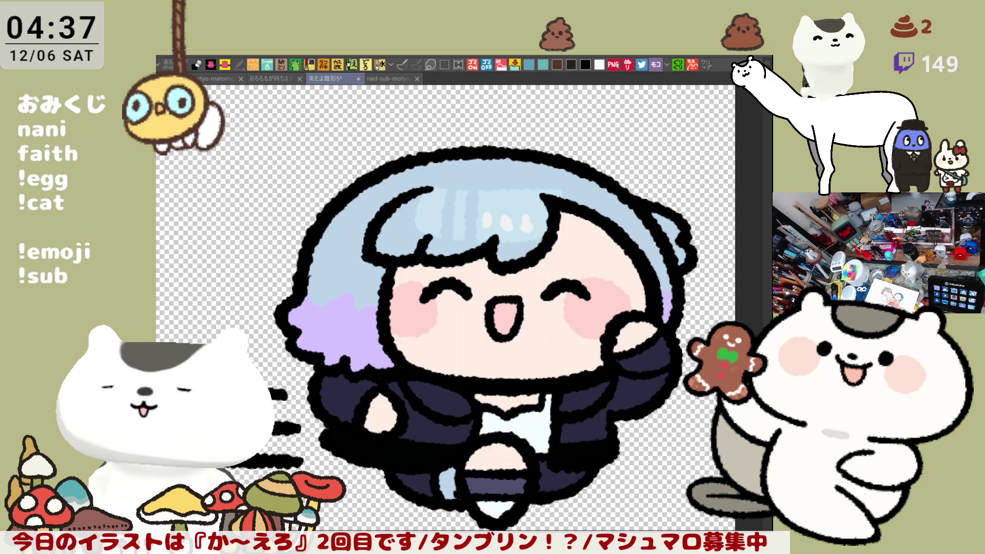
Save the character template, zoom out and show the brown-haired character variant.
{"action": "key", "text": "ctrl+s"}
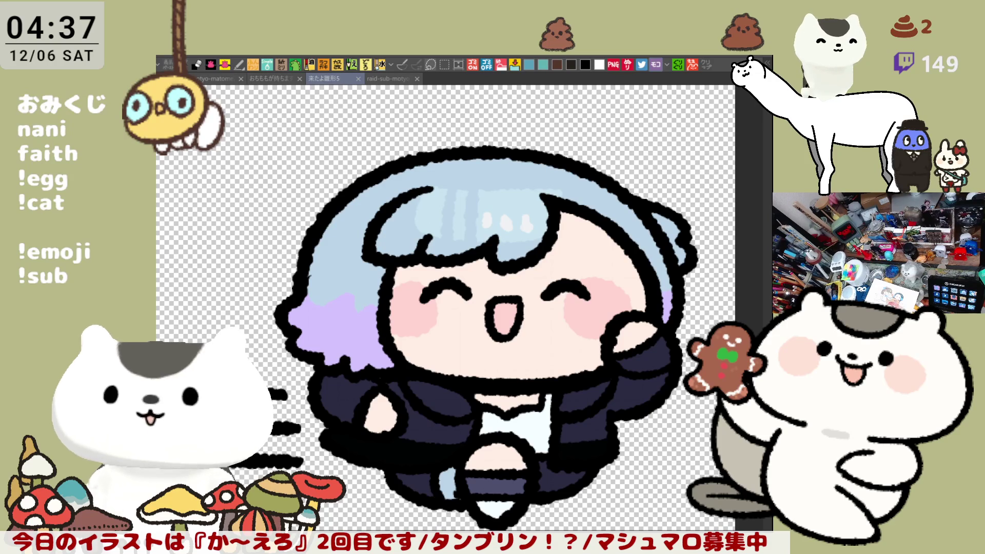
{"action": "key", "text": "ctrl+minus"}
{"action": "key", "text": "ctrl+minus"}
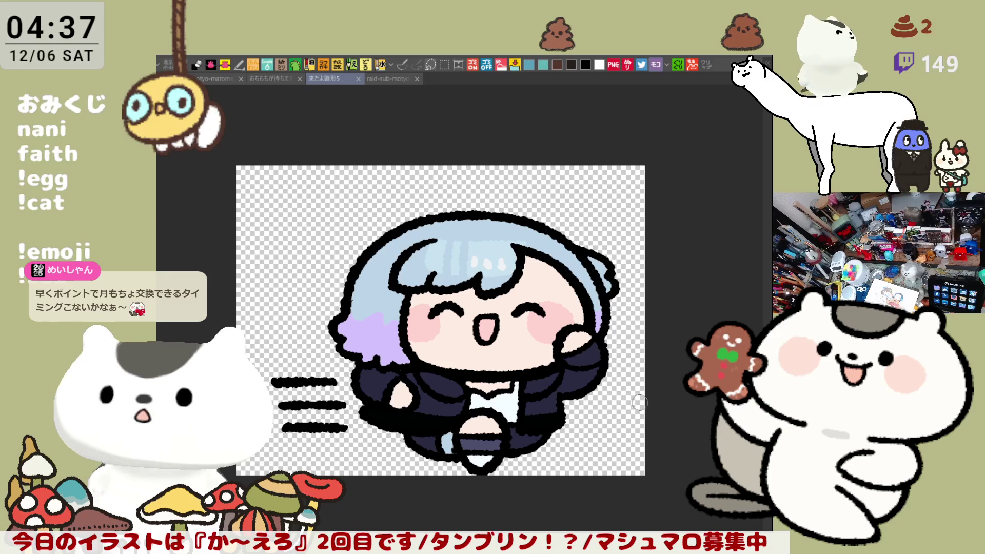
{"action": "key", "text": "ctrl+z"}
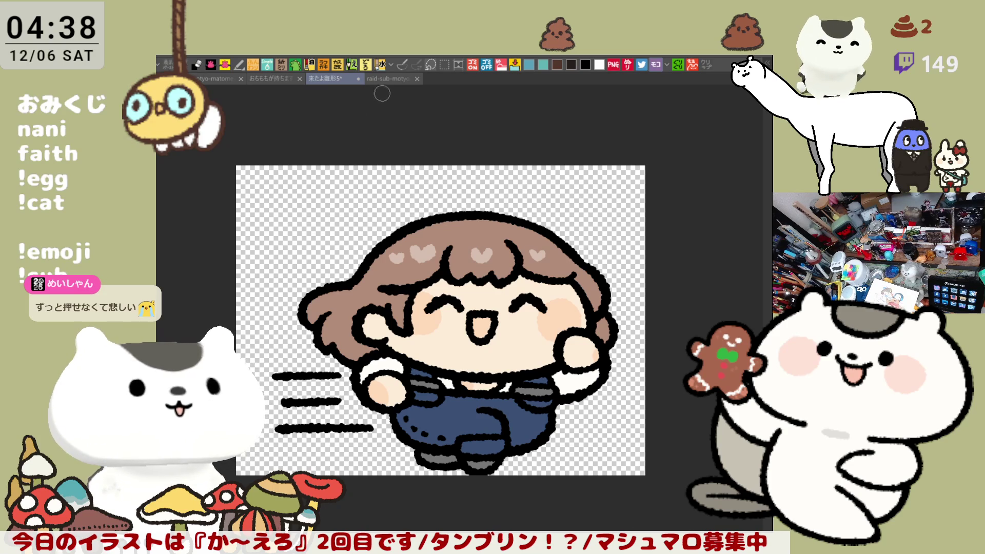
Browse the gacha, cat-with-gingerbread and character grid documents, closing the template.
{"action": "left_click", "coordinate": [390, 80]}
{"action": "left_click", "coordinate": [349, 81]}
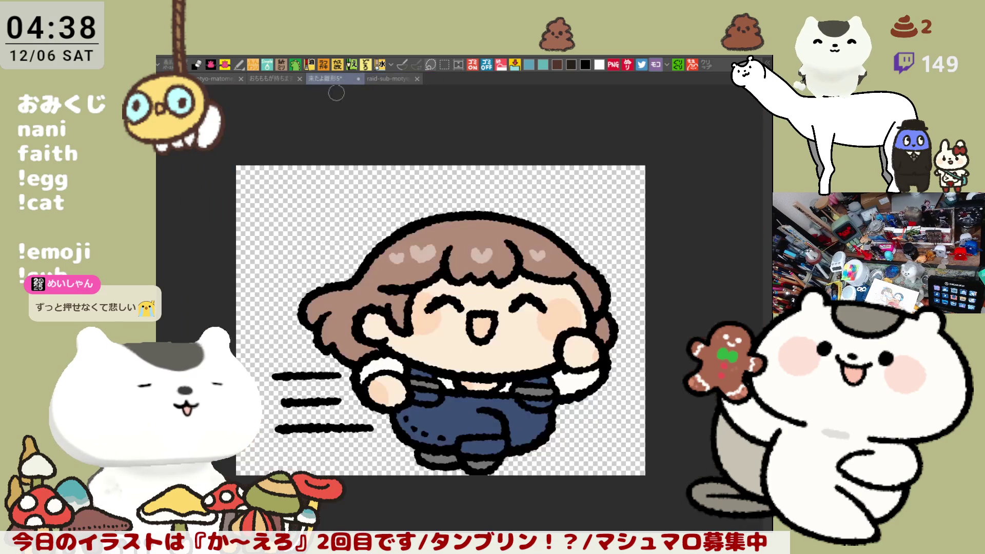
{"action": "left_click", "coordinate": [357, 79]}
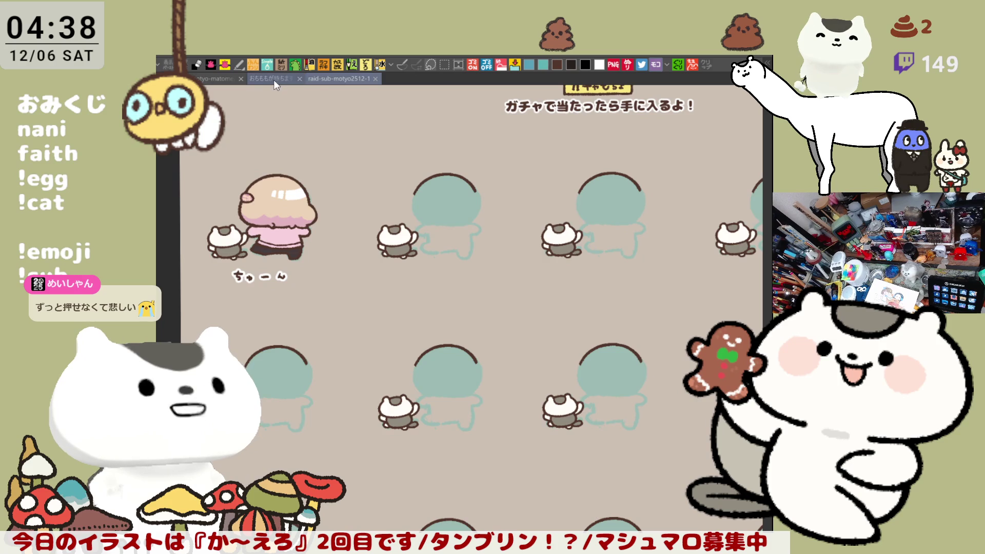
{"action": "left_click", "coordinate": [273, 79]}
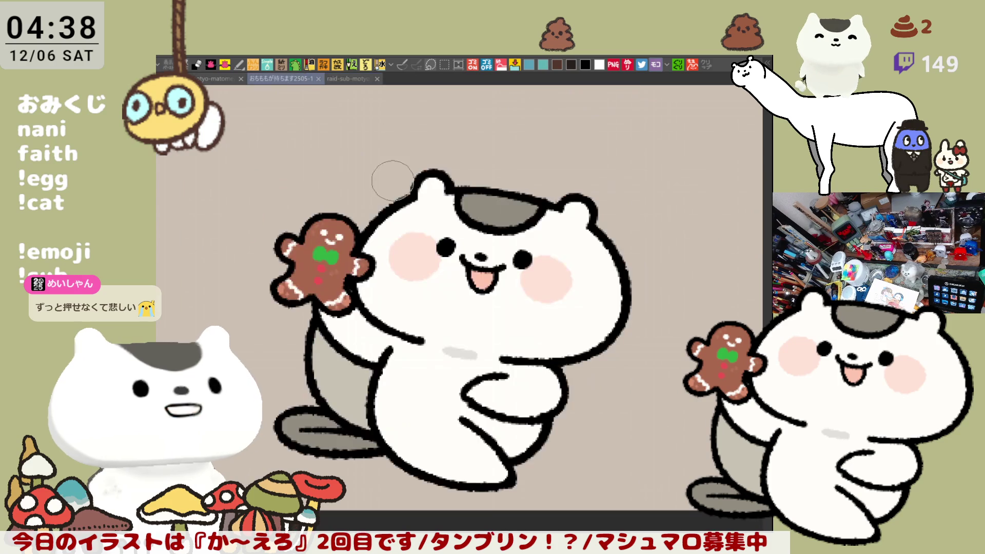
{"action": "left_click", "coordinate": [205, 78]}
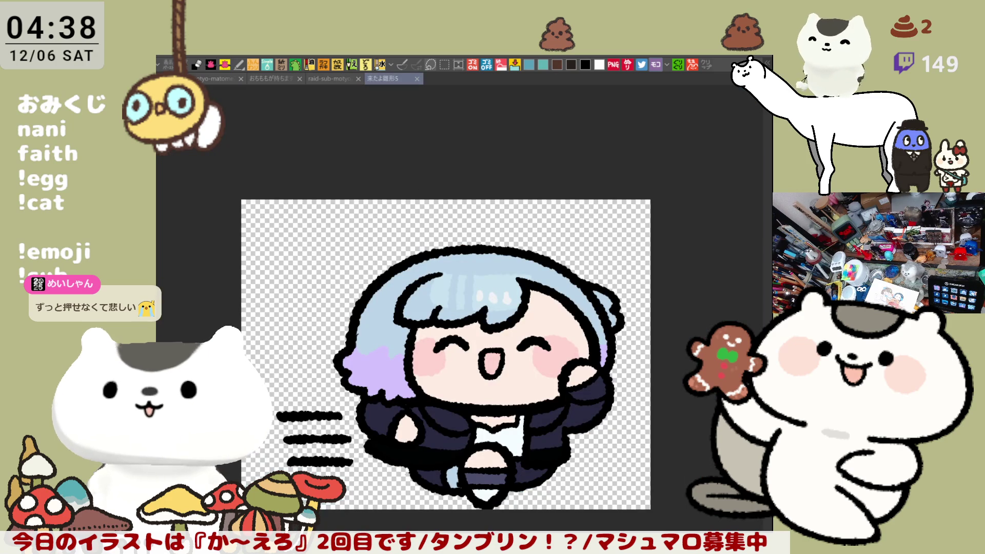
Cycle through the brown-, blue- and purple-haired character variants, then hide the finished character artwork.
{"action": "key", "text": "ctrl+z"}
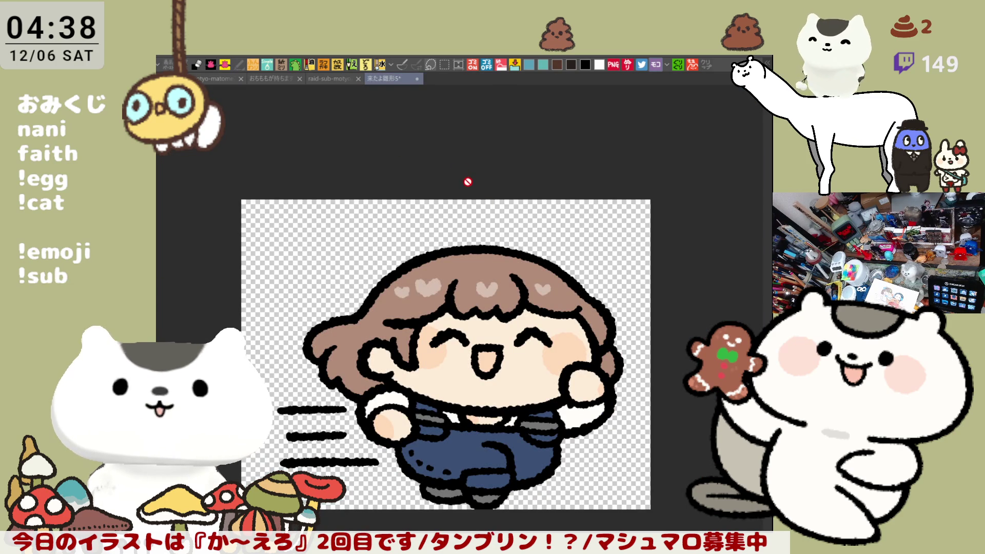
{"action": "key", "text": "ctrl+y"}
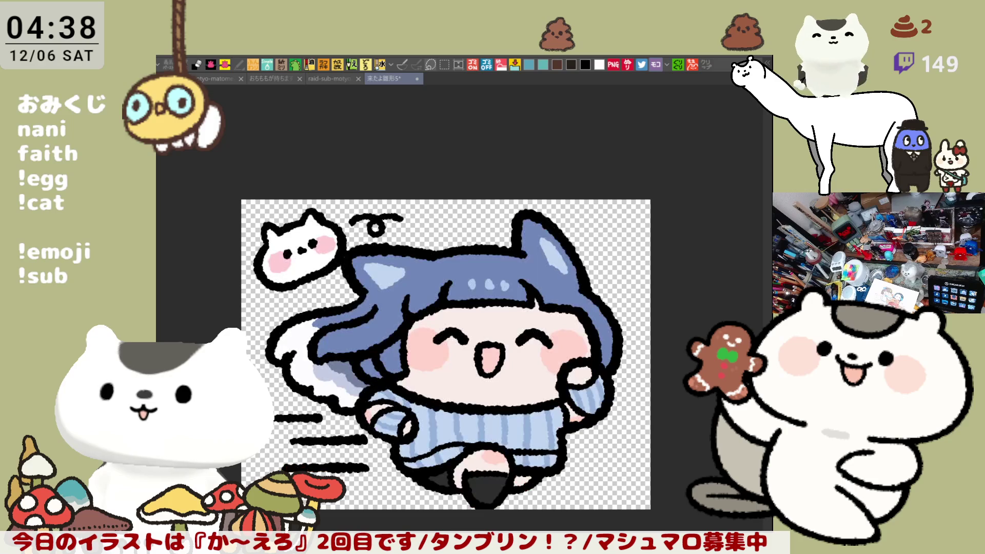
{"action": "key", "text": "ctrl+y"}
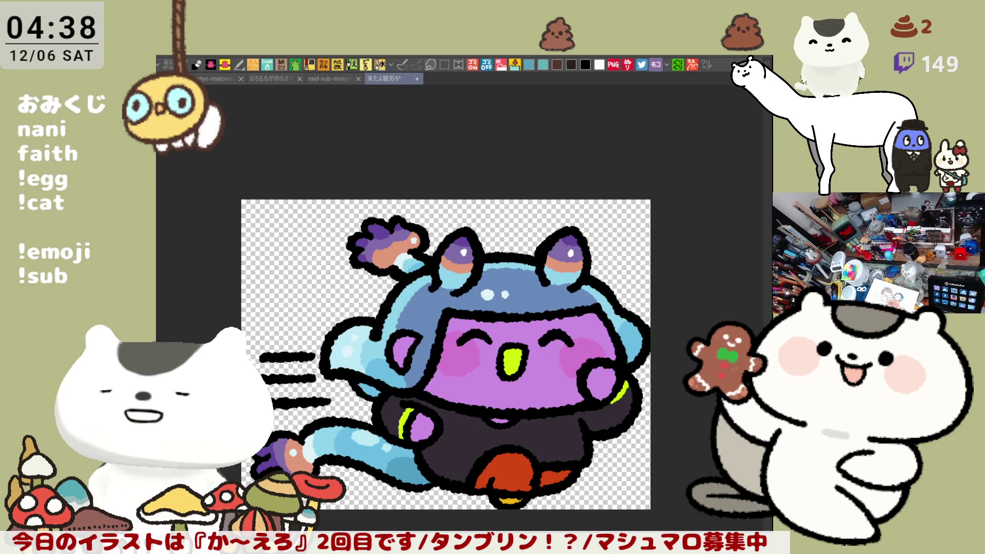
{"action": "key", "text": "ctrl+y"}
{"action": "key", "text": "ctrl+y"}
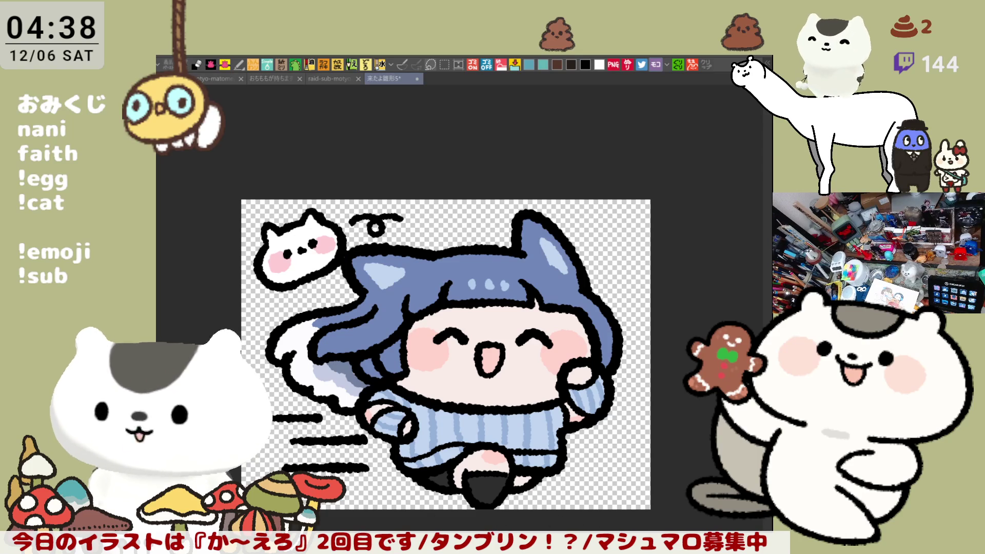
{"action": "key", "text": "ctrl+y"}
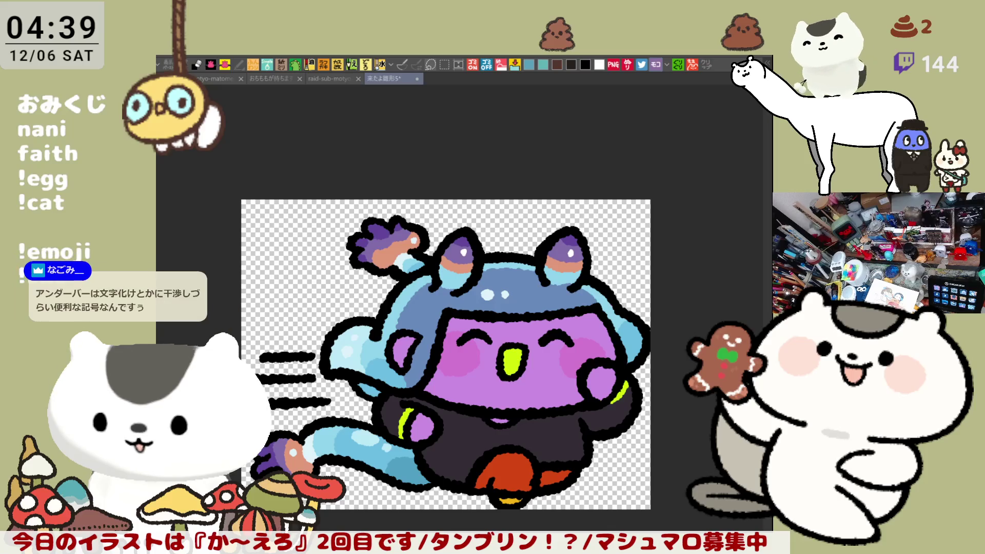
{"action": "key", "text": "ctrl+z"}
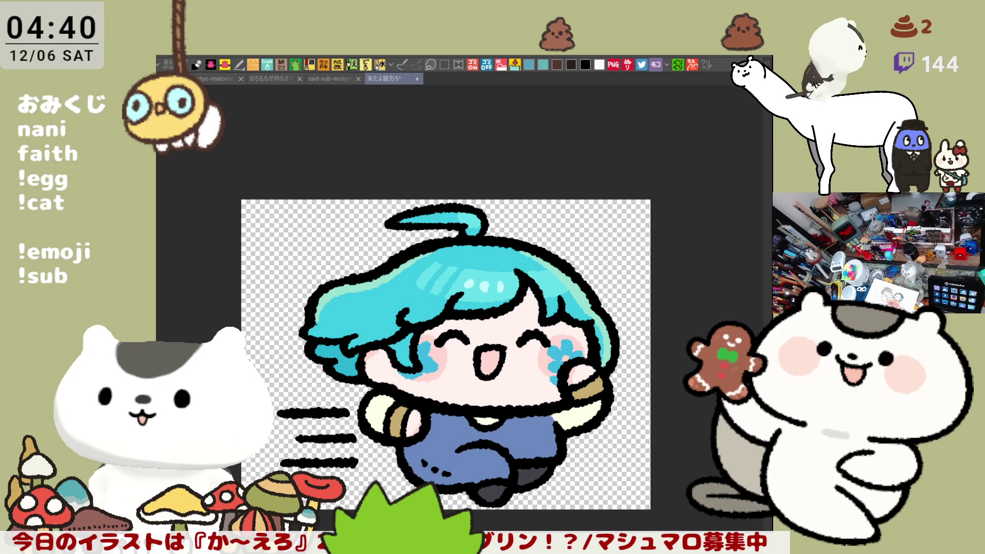
{"action": "key", "text": "Delete"}
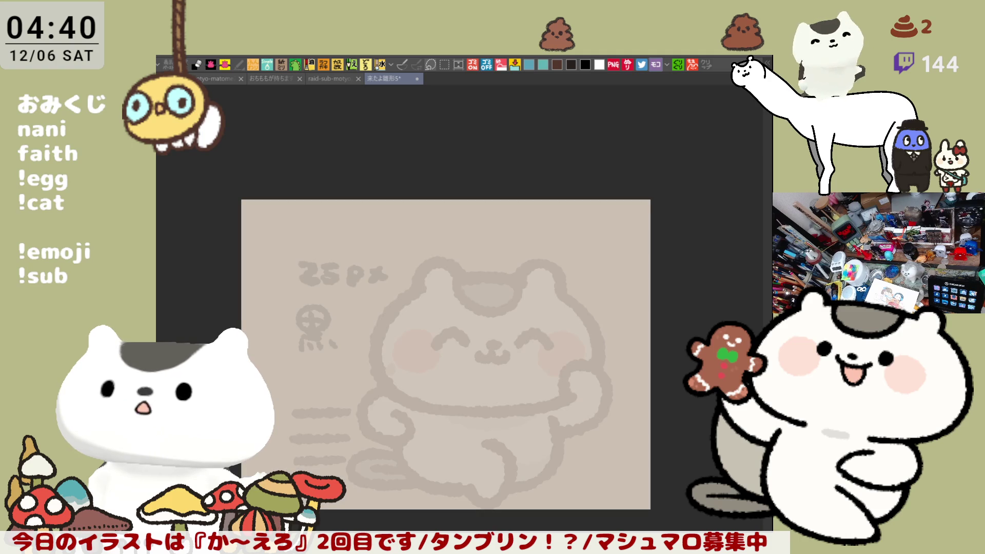
Zoom into the cat sketch, save the template, and mirror the canvas view horizontally.
{"action": "scroll", "coordinate": [533, 397], "scroll_direction": "up", "scroll_amount": 2}
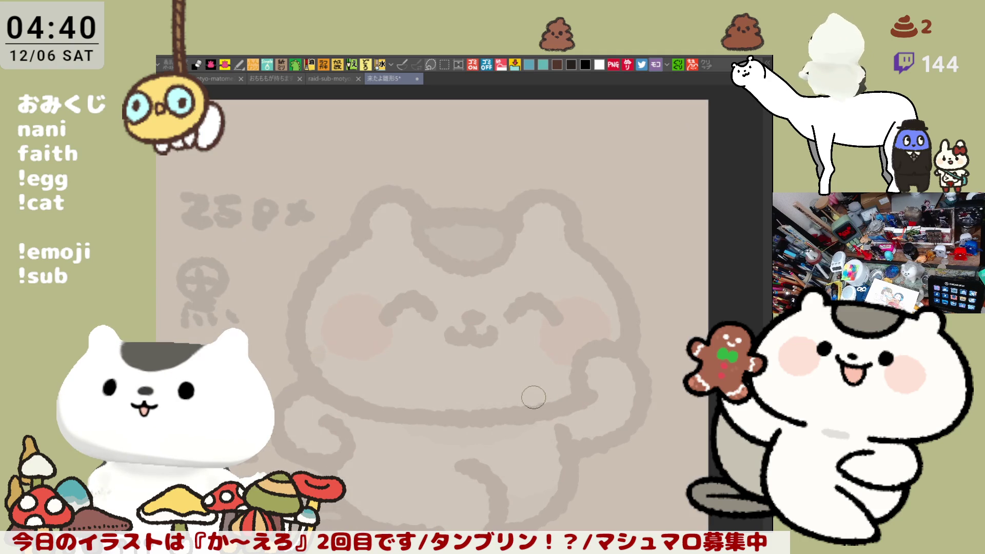
{"action": "key", "text": "ctrl+s"}
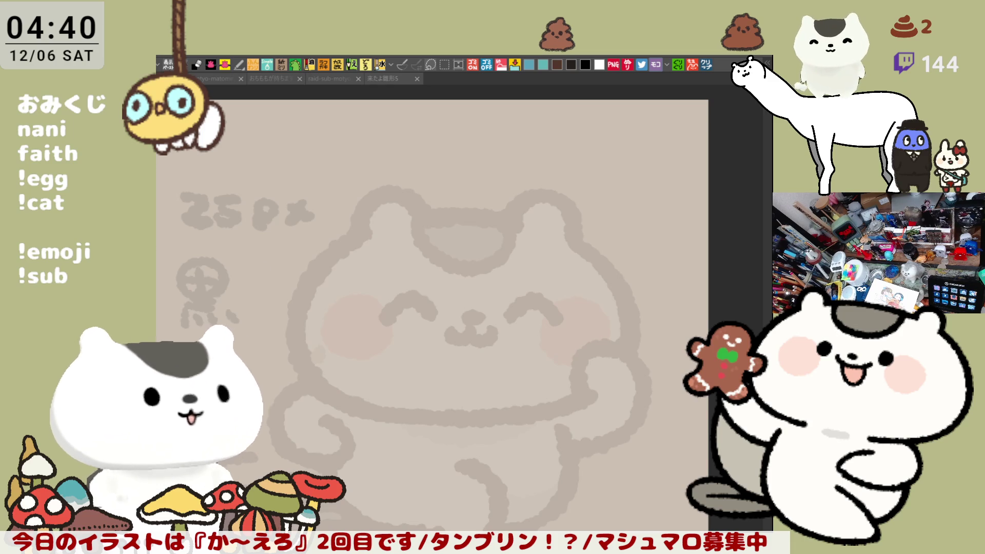
{"action": "key", "text": "h"}
{"action": "scroll", "coordinate": [359, 295], "scroll_direction": "up", "scroll_amount": 3}
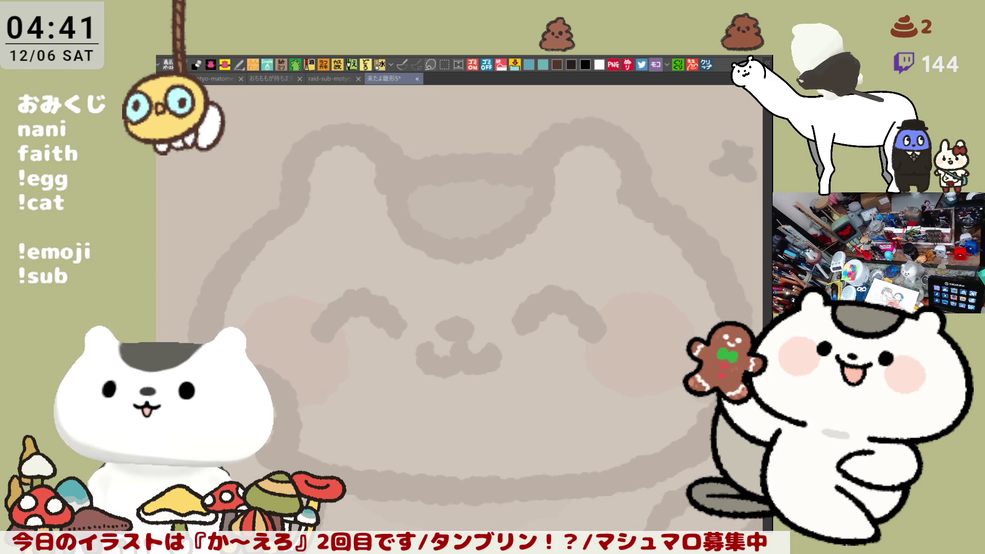
{"action": "key", "text": "ctrl+z"}
Ink thick black strokes down the cat's left side and along its bottom edge, retrying several times.
{"action": "key", "text": "ctrl+z"}
{"action": "left_click_drag", "start_coordinate": [274, 215], "coordinate": [266, 408]}
{"action": "key", "text": "ctrl+z"}
{"action": "left_click_drag", "start_coordinate": [275, 213], "coordinate": [267, 408]}
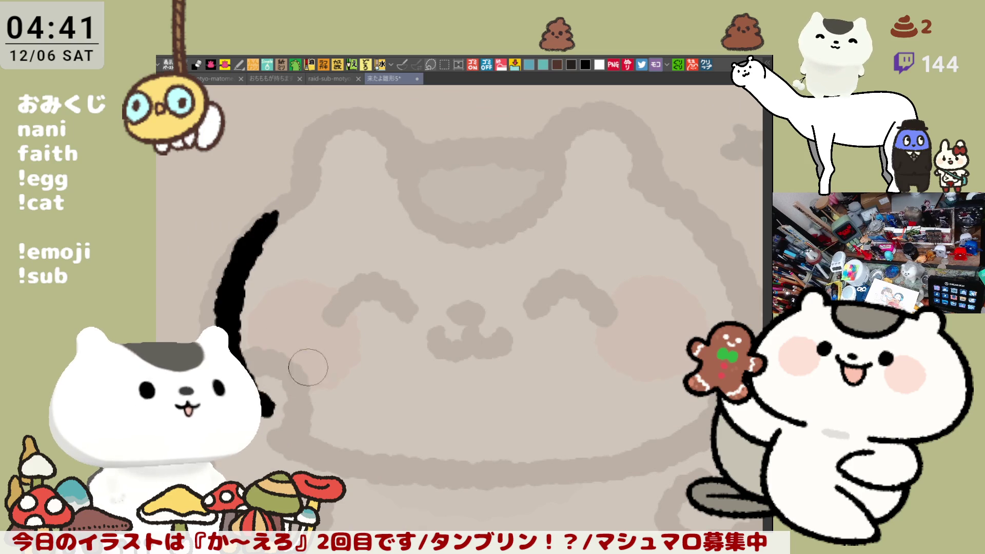
{"action": "key", "text": "ctrl+z"}
{"action": "mouse_move", "coordinate": [277, 211]}
{"action": "left_mouse_down"}
{"action": "mouse_move", "coordinate": [212, 339]}
{"action": "mouse_move", "coordinate": [411, 472]}
{"action": "left_mouse_up"}
{"action": "key", "text": "ctrl+z"}
{"action": "mouse_move", "coordinate": [233, 354]}
{"action": "left_mouse_down"}
{"action": "mouse_move", "coordinate": [349, 459]}
{"action": "mouse_move", "coordinate": [487, 468]}
{"action": "left_mouse_up"}
{"action": "key", "text": "ctrl+z"}
{"action": "mouse_move", "coordinate": [236, 354]}
{"action": "left_mouse_down"}
{"action": "mouse_move", "coordinate": [378, 462]}
{"action": "mouse_move", "coordinate": [422, 472]}
{"action": "left_mouse_up"}
{"action": "scroll", "coordinate": [359, 390], "scroll_direction": "down", "scroll_amount": 3}
{"action": "key", "text": "ctrl+z"}
Extend the black outline down the head and ink a long line across the body.
{"action": "left_click_drag", "start_coordinate": [233, 242], "coordinate": [277, 297]}
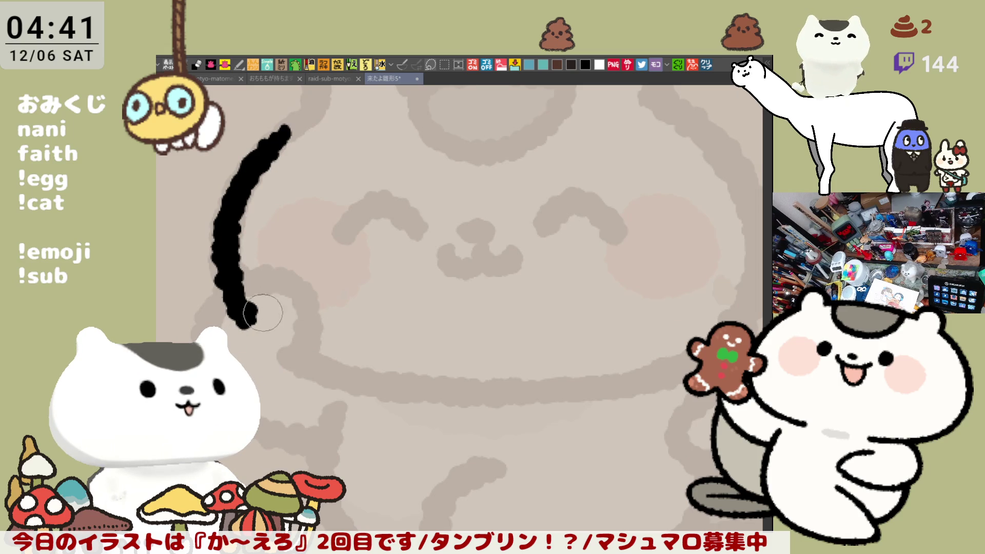
{"action": "scroll", "coordinate": [262, 311], "scroll_direction": "up", "scroll_amount": 1}
{"action": "scroll", "coordinate": [261, 311], "scroll_direction": "right", "scroll_amount": 1}
{"action": "mouse_move", "coordinate": [175, 341]}
{"action": "left_mouse_down"}
{"action": "mouse_move", "coordinate": [500, 428]}
{"action": "mouse_move", "coordinate": [648, 403]}
{"action": "left_mouse_up"}
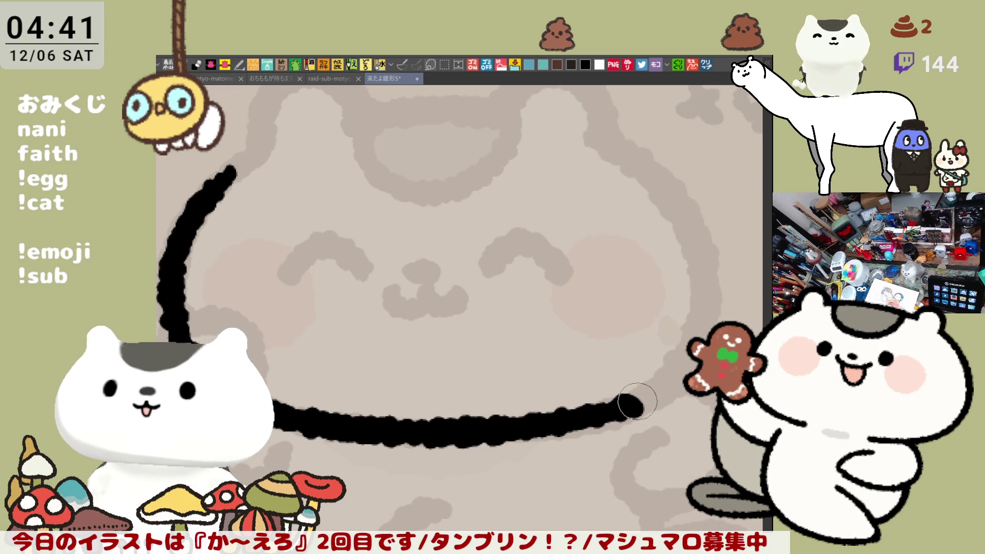
{"action": "scroll", "coordinate": [568, 345], "scroll_direction": "down", "scroll_amount": 1}
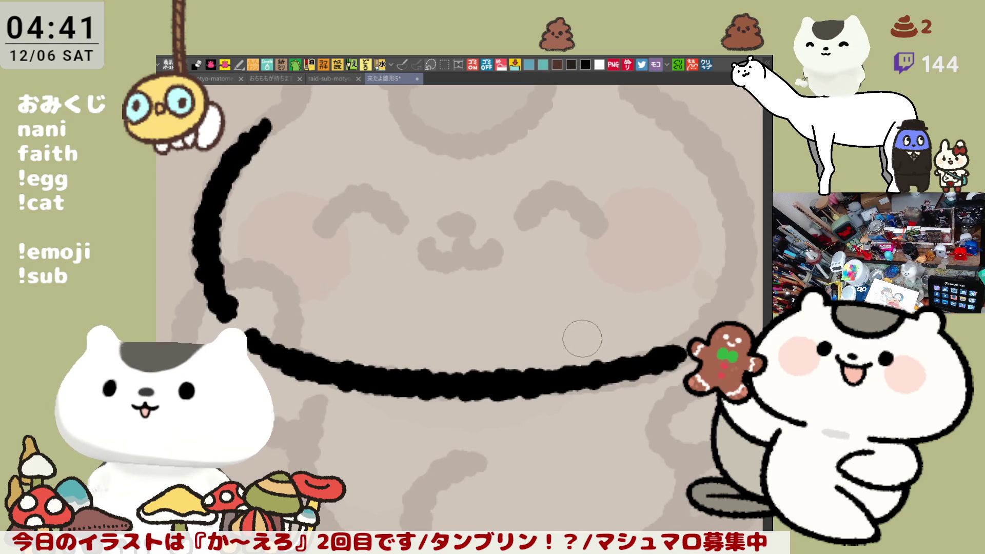
{"action": "scroll", "coordinate": [583, 335], "scroll_direction": "up", "scroll_amount": 1}
{"action": "scroll", "coordinate": [364, 261], "scroll_direction": "up", "scroll_amount": 1}
Ink the left closed-eye arc through repeated redraws, then start a stroke for the right eye.
{"action": "left_click_drag", "start_coordinate": [337, 281], "coordinate": [407, 275]}
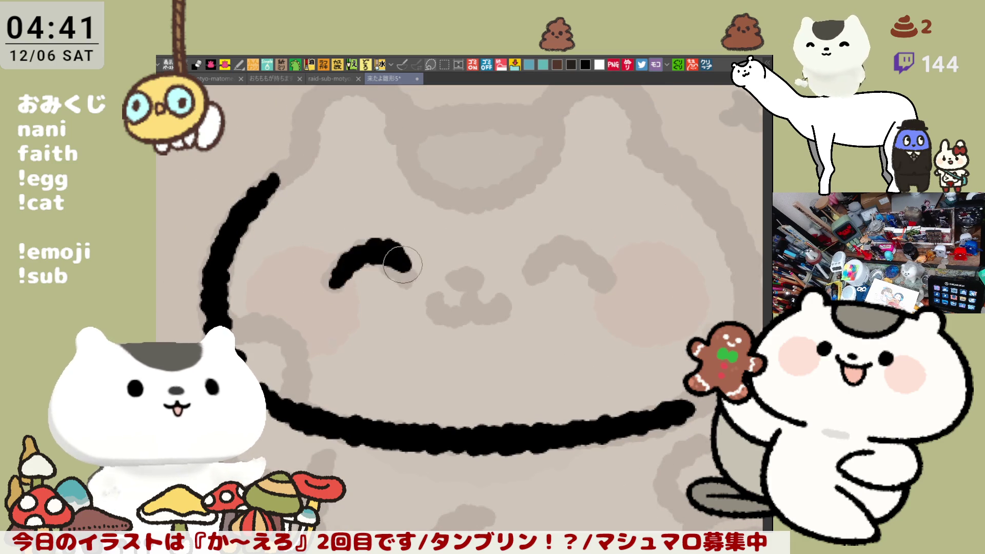
{"action": "key", "text": "ctrl+z"}
{"action": "left_click_drag", "start_coordinate": [334, 277], "coordinate": [407, 276]}
{"action": "key", "text": "ctrl+z"}
{"action": "mouse_move", "coordinate": [334, 277]}
{"action": "left_mouse_down"}
{"action": "mouse_move", "coordinate": [407, 264]}
{"action": "mouse_move", "coordinate": [413, 272]}
{"action": "mouse_move", "coordinate": [380, 251]}
{"action": "mouse_move", "coordinate": [413, 273]}
{"action": "left_mouse_up"}
{"action": "key", "text": "ctrl+z"}
{"action": "key", "text": "ctrl+z"}
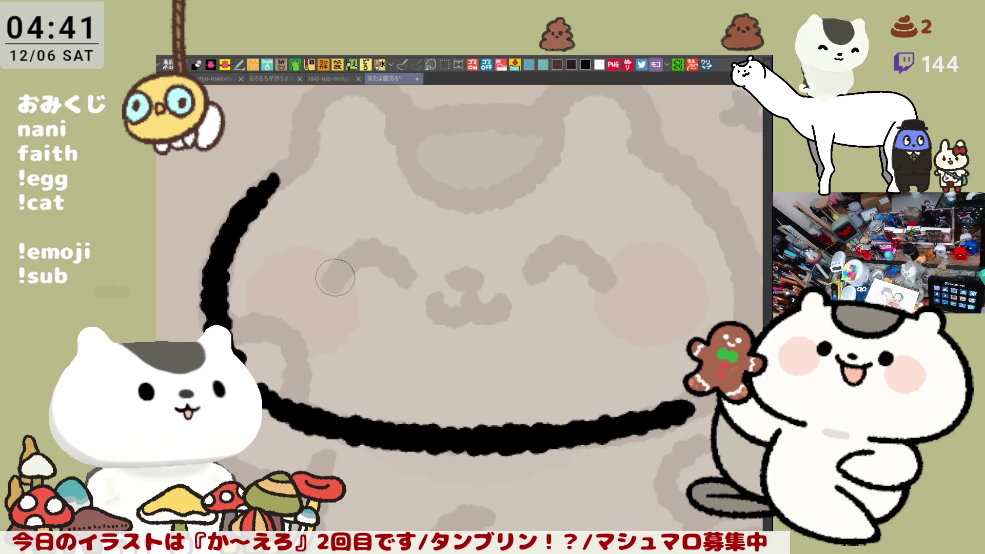
{"action": "left_click_drag", "start_coordinate": [336, 270], "coordinate": [413, 274]}
{"action": "key", "text": "ctrl+z"}
{"action": "left_click_drag", "start_coordinate": [331, 280], "coordinate": [408, 272]}
{"action": "key", "text": "ctrl+z"}
{"action": "left_click_drag", "start_coordinate": [328, 281], "coordinate": [399, 268]}
{"action": "mouse_move", "coordinate": [334, 277]}
{"action": "left_mouse_down"}
{"action": "mouse_move", "coordinate": [354, 259]}
{"action": "mouse_move", "coordinate": [413, 280]}
{"action": "mouse_move", "coordinate": [340, 270]}
{"action": "mouse_move", "coordinate": [396, 270]}
{"action": "left_mouse_up"}
{"action": "key", "text": "ctrl+z"}
{"action": "key", "text": "ctrl+z"}
{"action": "mouse_move", "coordinate": [333, 277]}
{"action": "left_mouse_down"}
{"action": "mouse_move", "coordinate": [396, 260]}
{"action": "mouse_move", "coordinate": [418, 276]}
{"action": "mouse_move", "coordinate": [379, 255]}
{"action": "mouse_move", "coordinate": [410, 272]}
{"action": "left_mouse_up"}
{"action": "key", "text": "ctrl+z"}
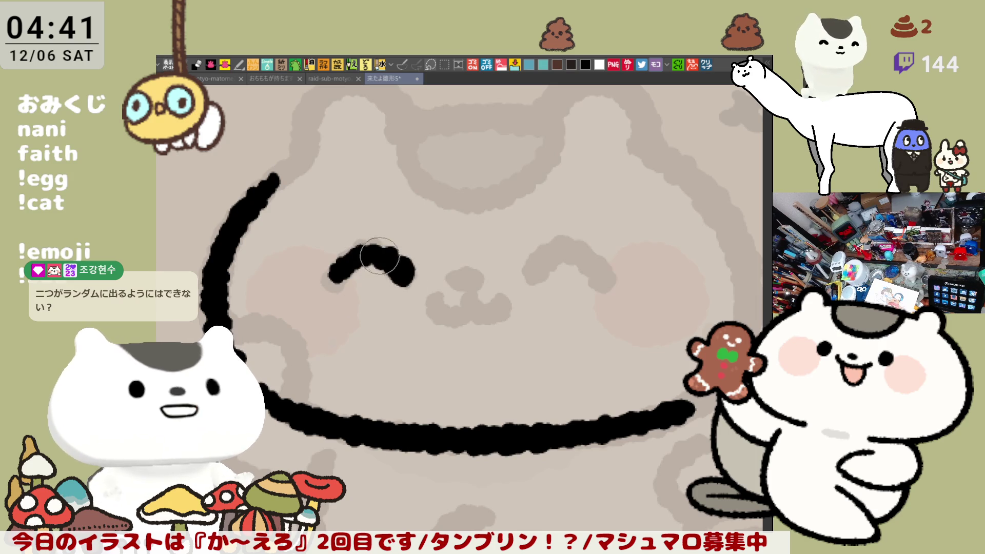
{"action": "key", "text": "ctrl+z"}
{"action": "mouse_move", "coordinate": [335, 275]}
{"action": "left_mouse_down"}
{"action": "mouse_move", "coordinate": [399, 267]}
{"action": "mouse_move", "coordinate": [408, 277]}
{"action": "left_mouse_up"}
{"action": "key", "text": "ctrl+z"}
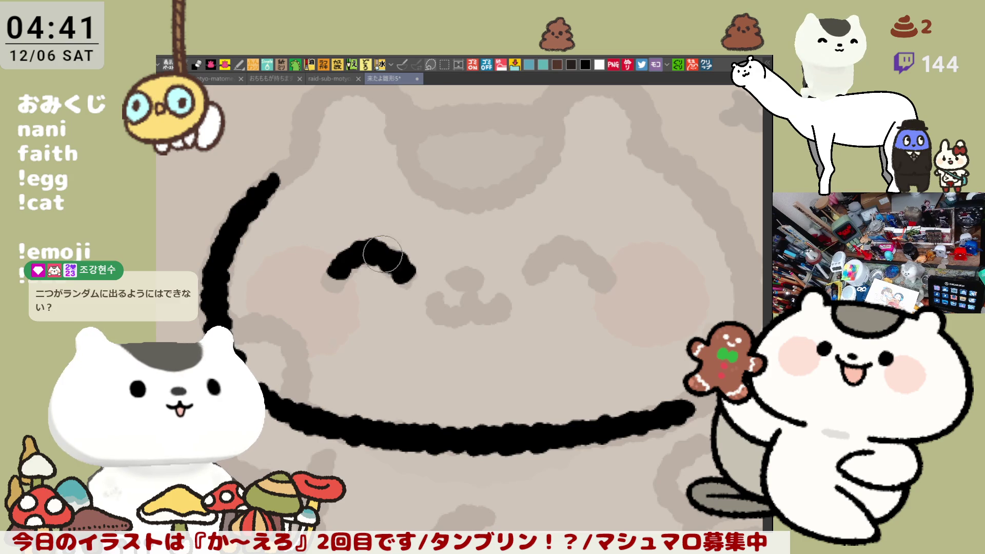
{"action": "key", "text": "ctrl+z"}
{"action": "left_click_drag", "start_coordinate": [336, 277], "coordinate": [409, 271]}
{"action": "key", "text": "ctrl+z"}
{"action": "left_click_drag", "start_coordinate": [336, 277], "coordinate": [406, 272]}
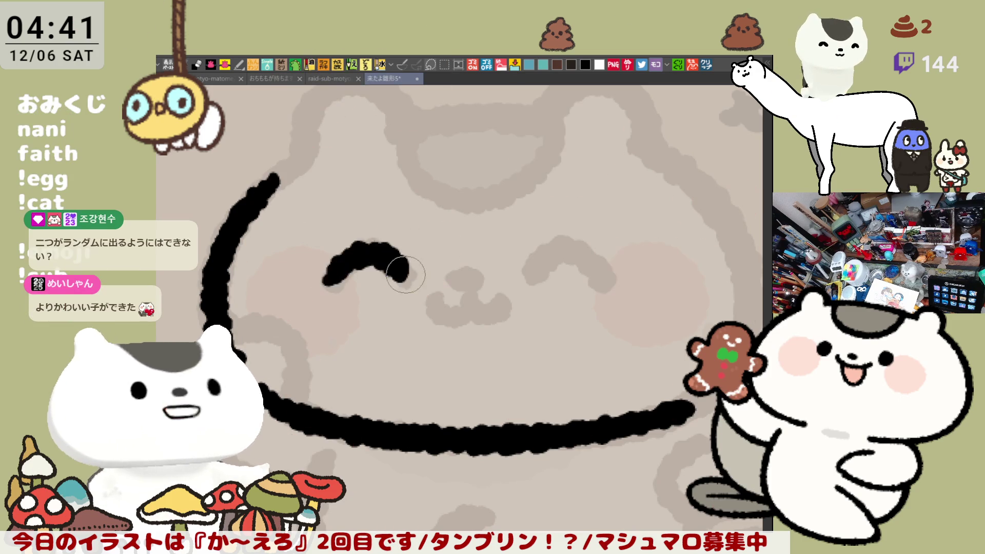
{"action": "key", "text": "ctrl+z"}
{"action": "mouse_move", "coordinate": [327, 280]}
{"action": "left_mouse_down"}
{"action": "mouse_move", "coordinate": [357, 255]}
{"action": "mouse_move", "coordinate": [408, 275]}
{"action": "left_mouse_up"}
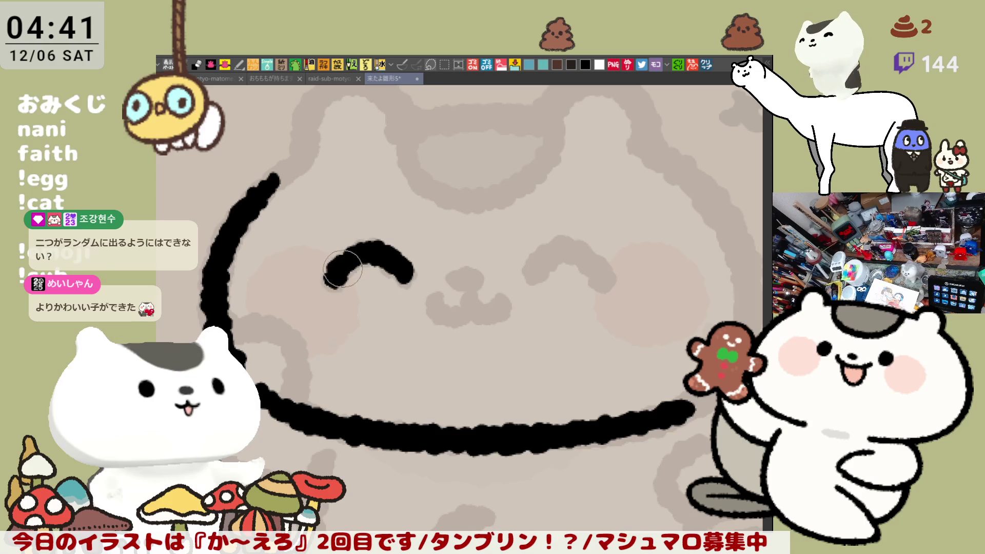
{"action": "left_click_drag", "start_coordinate": [572, 305], "coordinate": [522, 292]}
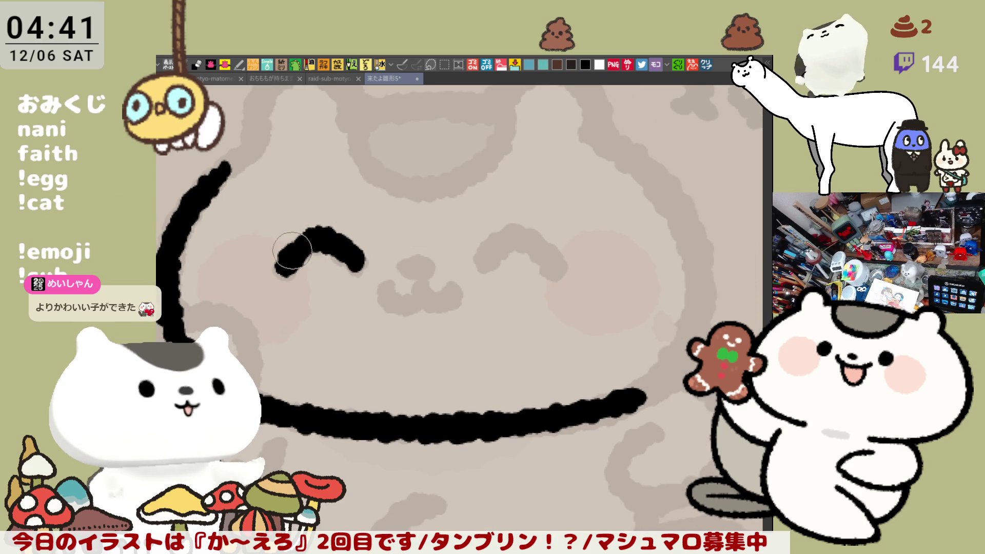
{"action": "left_click_drag", "start_coordinate": [485, 236], "coordinate": [508, 232]}
Try dots and a diagonal stroke for the right eye, undoing each attempt.
{"action": "key", "text": "ctrl+z"}
{"action": "left_click", "coordinate": [491, 256]}
{"action": "key", "text": "ctrl+z"}
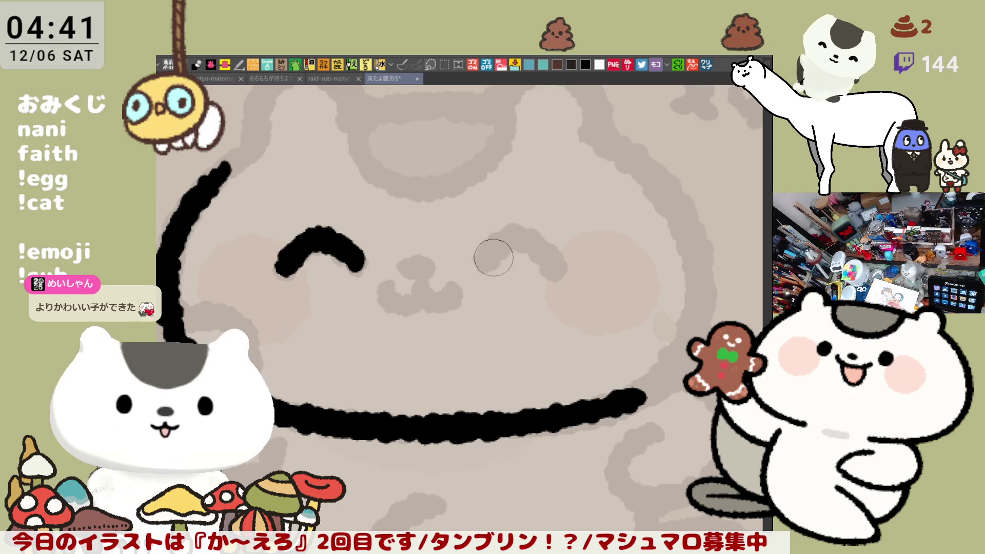
{"action": "left_click", "coordinate": [513, 236]}
{"action": "key", "text": "ctrl+z"}
{"action": "left_click", "coordinate": [495, 244]}
{"action": "mouse_move", "coordinate": [492, 246]}
{"action": "left_mouse_down"}
{"action": "mouse_move", "coordinate": [500, 239]}
{"action": "mouse_move", "coordinate": [481, 263]}
{"action": "left_mouse_up"}
{"action": "key", "text": "ctrl+z"}
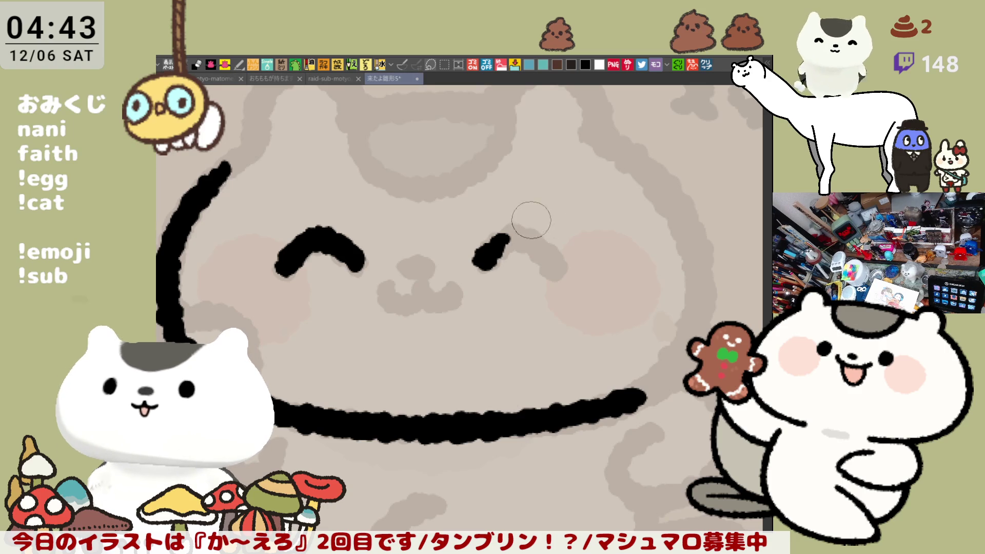
Ink the right closed-eye arc to match the left one, adjusting its length.
{"action": "left_click_drag", "start_coordinate": [497, 250], "coordinate": [561, 264]}
{"action": "key", "text": "ctrl+z"}
{"action": "mouse_move", "coordinate": [474, 264]}
{"action": "left_mouse_down"}
{"action": "mouse_move", "coordinate": [493, 236]}
{"action": "mouse_move", "coordinate": [562, 264]}
{"action": "left_mouse_up"}
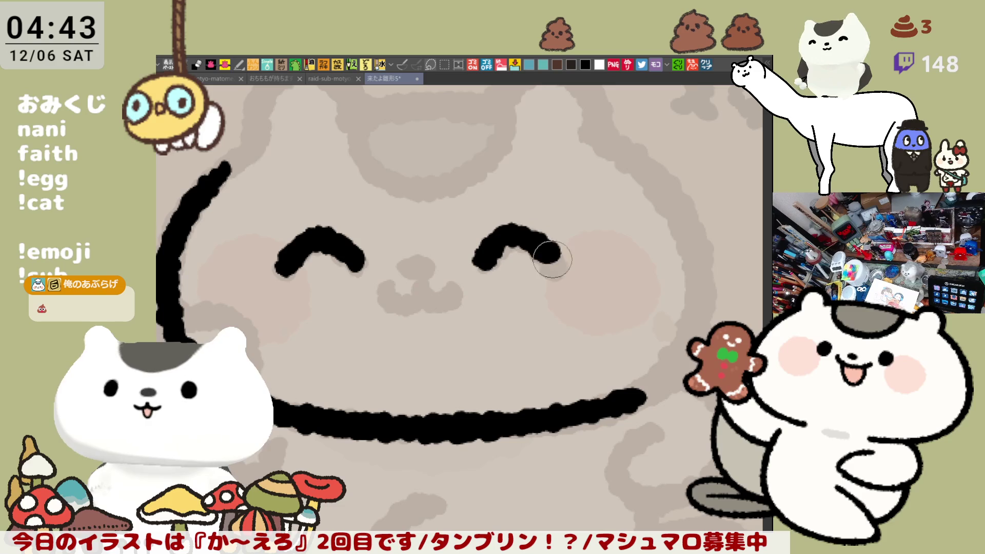
{"action": "key", "text": "ctrl+z"}
{"action": "mouse_move", "coordinate": [475, 264]}
{"action": "left_mouse_down"}
{"action": "mouse_move", "coordinate": [500, 234]}
{"action": "mouse_move", "coordinate": [565, 264]}
{"action": "mouse_move", "coordinate": [500, 233]}
{"action": "mouse_move", "coordinate": [557, 262]}
{"action": "left_mouse_up"}
{"action": "key", "text": "ctrl+z"}
Ink strokes over the nose sketch and the open mouth outline.
{"action": "key", "text": "ctrl+z"}
{"action": "mouse_move", "coordinate": [475, 264]}
{"action": "left_mouse_down"}
{"action": "mouse_move", "coordinate": [495, 234]}
{"action": "mouse_move", "coordinate": [559, 270]}
{"action": "mouse_move", "coordinate": [557, 281]}
{"action": "left_mouse_up"}
{"action": "left_click_drag", "start_coordinate": [439, 282], "coordinate": [418, 253]}
{"action": "left_click_drag", "start_coordinate": [366, 232], "coordinate": [433, 233]}
{"action": "key", "text": "ctrl+z"}
{"action": "mouse_move", "coordinate": [367, 232]}
{"action": "left_mouse_down"}
{"action": "mouse_move", "coordinate": [431, 230]}
{"action": "mouse_move", "coordinate": [390, 241]}
{"action": "mouse_move", "coordinate": [429, 286]}
{"action": "mouse_move", "coordinate": [362, 230]}
{"action": "mouse_move", "coordinate": [427, 280]}
{"action": "mouse_move", "coordinate": [374, 236]}
{"action": "mouse_move", "coordinate": [411, 229]}
{"action": "mouse_move", "coordinate": [390, 295]}
{"action": "mouse_move", "coordinate": [381, 250]}
{"action": "mouse_move", "coordinate": [419, 283]}
{"action": "left_mouse_up"}
{"action": "key", "text": "ctrl+z"}
{"action": "key", "text": "ctrl+z"}
{"action": "key", "text": "ctrl+z"}
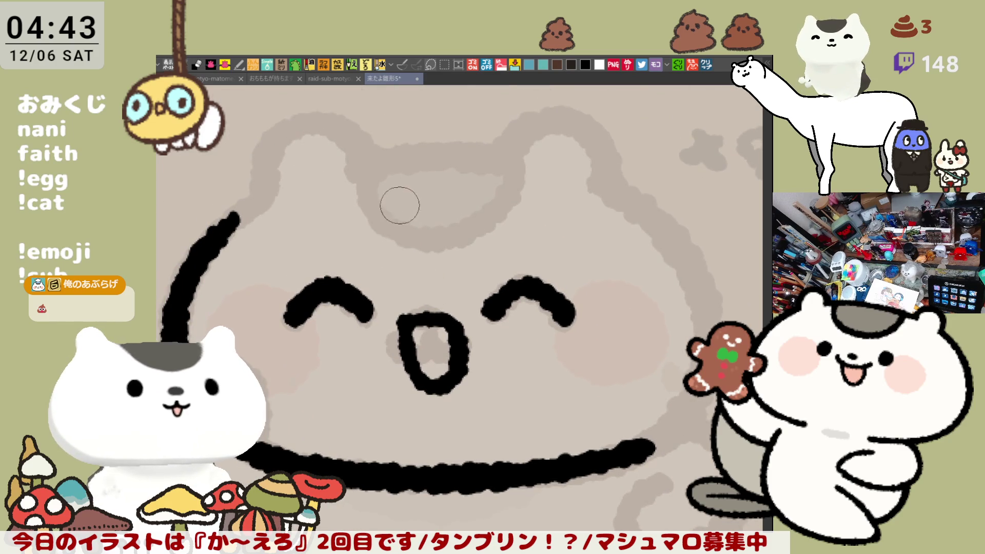
Rotate the view and extend the left head outline up toward the ear.
{"action": "left_click_drag", "start_coordinate": [399, 205], "coordinate": [365, 173]}
{"action": "left_click_drag", "start_coordinate": [228, 261], "coordinate": [194, 339]}
{"action": "key", "text": "ctrl+z"}
{"action": "key", "text": "ctrl+z"}
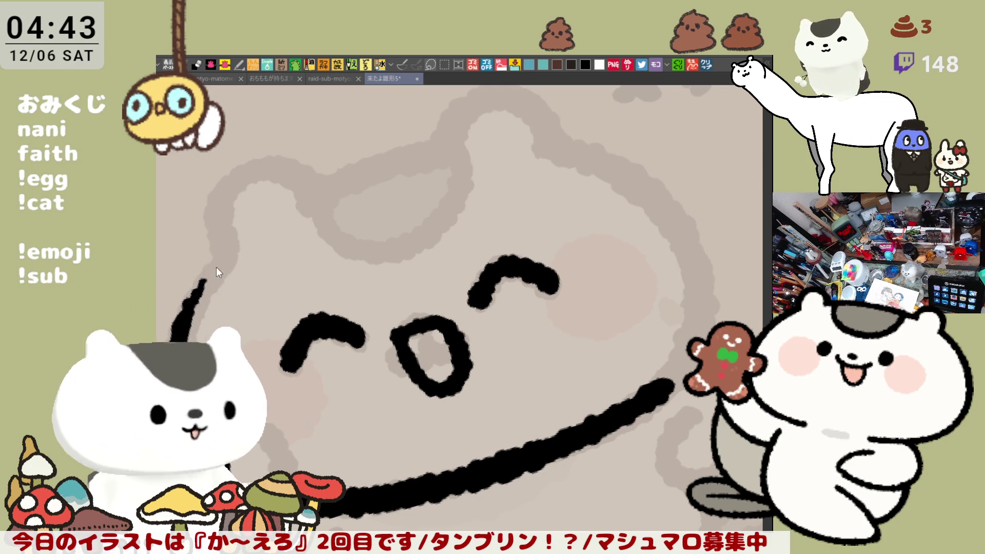
{"action": "mouse_move", "coordinate": [203, 281]}
{"action": "left_mouse_down"}
{"action": "mouse_move", "coordinate": [218, 259]}
{"action": "mouse_move", "coordinate": [565, 211]}
{"action": "mouse_move", "coordinate": [513, 230]}
{"action": "mouse_move", "coordinate": [450, 297]}
{"action": "mouse_move", "coordinate": [596, 194]}
{"action": "left_mouse_up"}
{"action": "key", "text": "ctrl+z"}
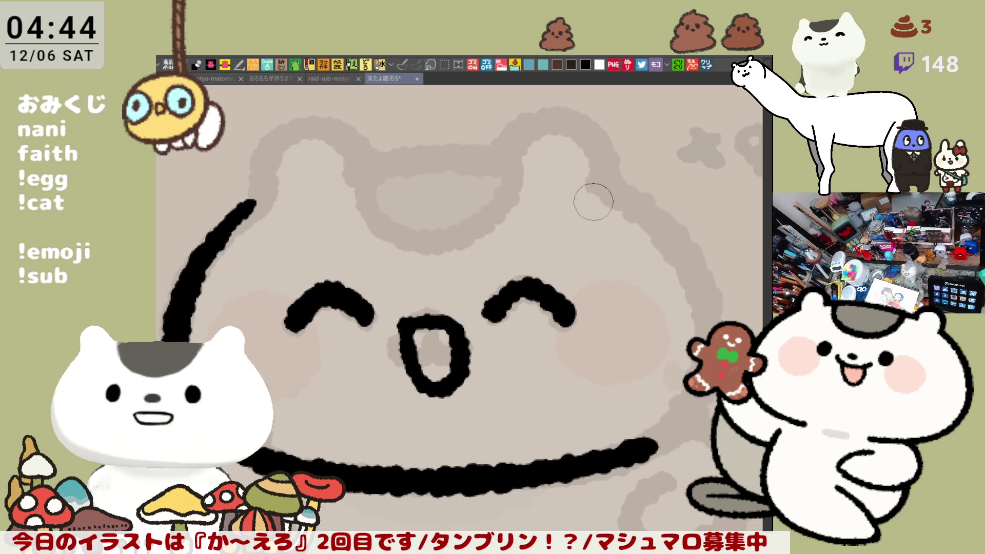
{"action": "mouse_move", "coordinate": [465, 331]}
{"action": "left_mouse_down"}
{"action": "mouse_move", "coordinate": [529, 262]}
{"action": "mouse_move", "coordinate": [545, 220]}
{"action": "mouse_move", "coordinate": [387, 202]}
{"action": "mouse_move", "coordinate": [580, 275]}
{"action": "left_mouse_up"}
{"action": "key", "text": "ctrl+z"}
Draw the long hair line across the upper head, redrawing it several times.
{"action": "left_click_drag", "start_coordinate": [366, 194], "coordinate": [581, 266]}
{"action": "key", "text": "ctrl+z"}
{"action": "left_click_drag", "start_coordinate": [363, 191], "coordinate": [581, 265]}
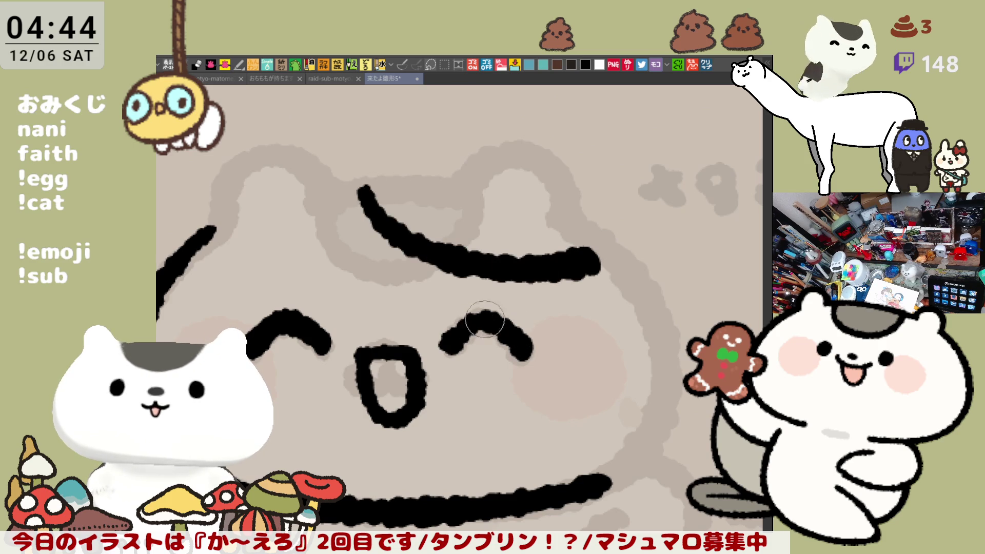
{"action": "key", "text": "ctrl+z"}
{"action": "mouse_move", "coordinate": [360, 191]}
{"action": "left_mouse_down"}
{"action": "mouse_move", "coordinate": [409, 242]}
{"action": "mouse_move", "coordinate": [577, 268]}
{"action": "left_mouse_up"}
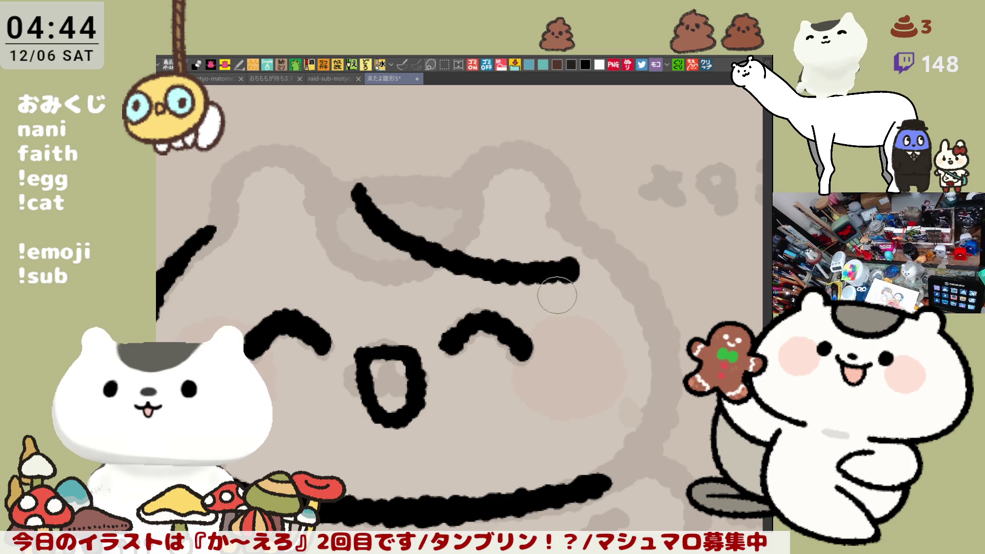
{"action": "key", "text": "ctrl+z"}
{"action": "mouse_move", "coordinate": [363, 194]}
{"action": "left_mouse_down"}
{"action": "mouse_move", "coordinate": [376, 213]}
{"action": "mouse_move", "coordinate": [578, 268]}
{"action": "left_mouse_up"}
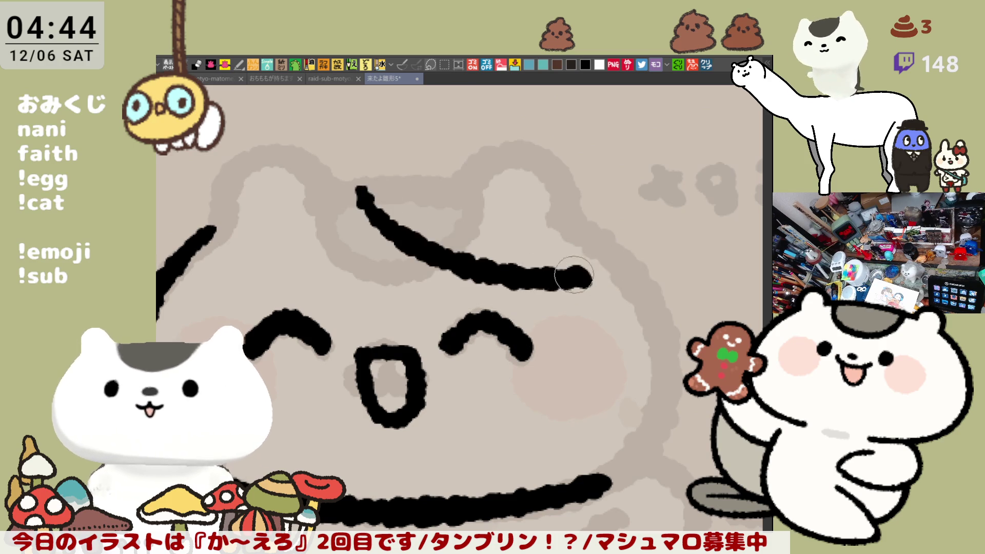
{"action": "key", "text": "ctrl+z"}
{"action": "mouse_move", "coordinate": [365, 197]}
{"action": "left_mouse_down"}
{"action": "mouse_move", "coordinate": [453, 269]}
{"action": "mouse_move", "coordinate": [595, 282]}
{"action": "left_mouse_up"}
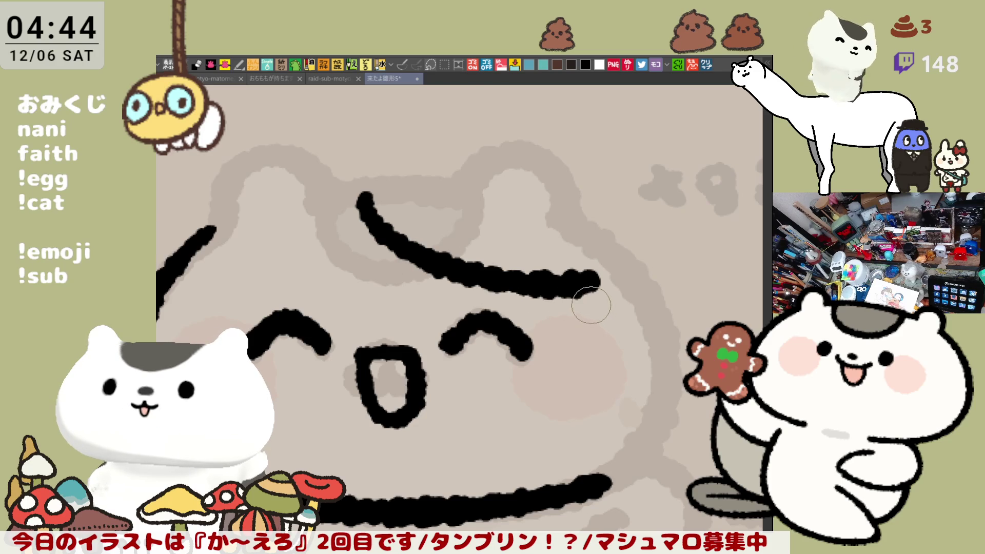
Rework the hair line's right tip, trying tapered, blunt, pointed and U-shaped hook ends.
{"action": "mouse_move", "coordinate": [576, 274]}
{"action": "left_mouse_down"}
{"action": "mouse_move", "coordinate": [594, 279]}
{"action": "mouse_move", "coordinate": [576, 257]}
{"action": "mouse_move", "coordinate": [564, 308]}
{"action": "left_mouse_up"}
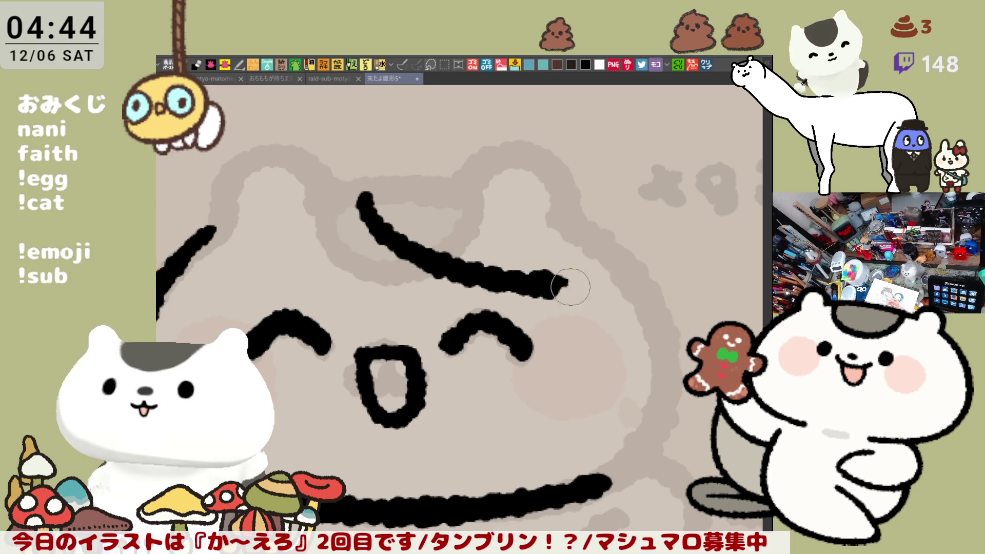
{"action": "left_click_drag", "start_coordinate": [552, 266], "coordinate": [609, 311]}
{"action": "key", "text": "ctrl+z"}
{"action": "left_click_drag", "start_coordinate": [536, 263], "coordinate": [609, 314]}
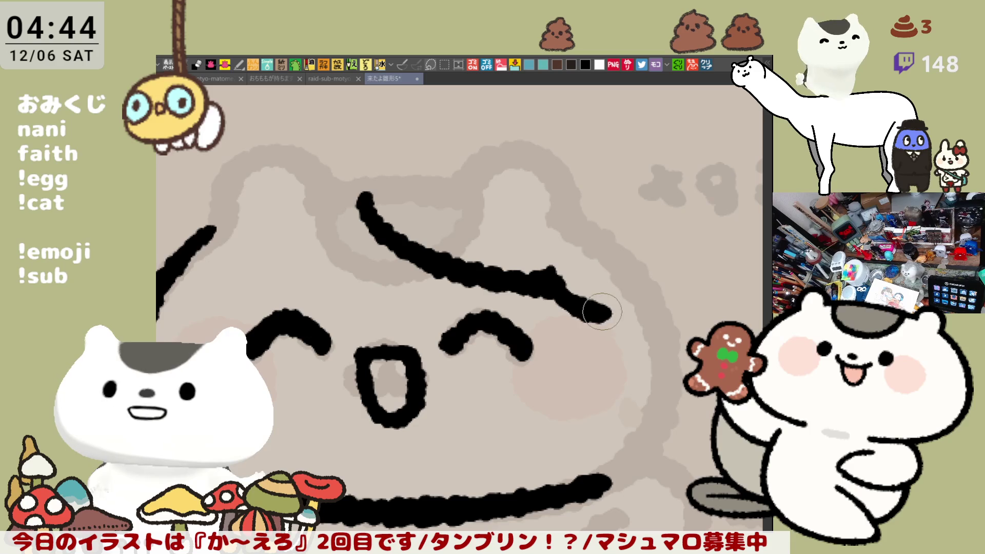
{"action": "key", "text": "ctrl+z"}
{"action": "mouse_move", "coordinate": [537, 259]}
{"action": "left_mouse_down"}
{"action": "mouse_move", "coordinate": [603, 318]}
{"action": "mouse_move", "coordinate": [636, 379]}
{"action": "mouse_move", "coordinate": [654, 329]}
{"action": "left_mouse_up"}
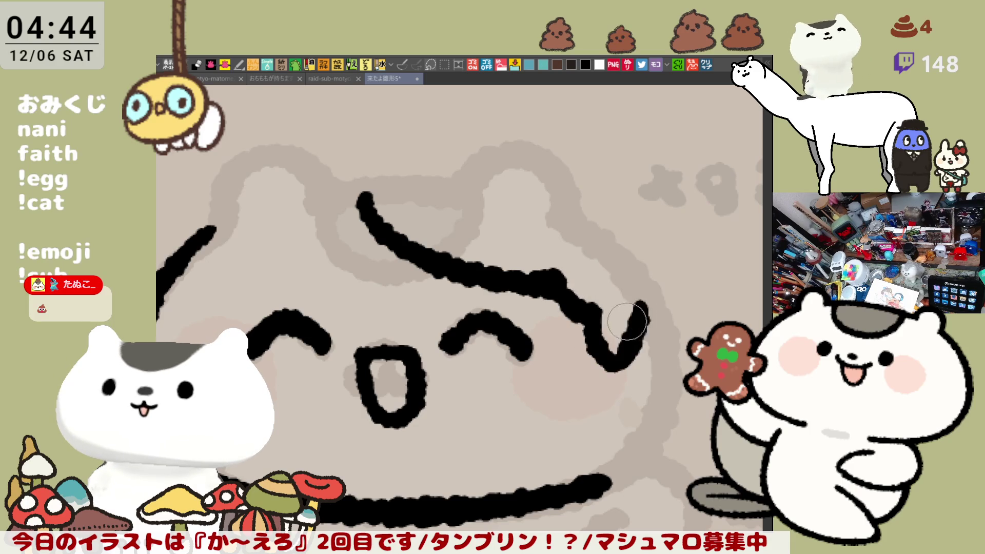
{"action": "key", "text": "ctrl+z"}
{"action": "key", "text": "ctrl+z"}
{"action": "key", "text": "ctrl+z"}
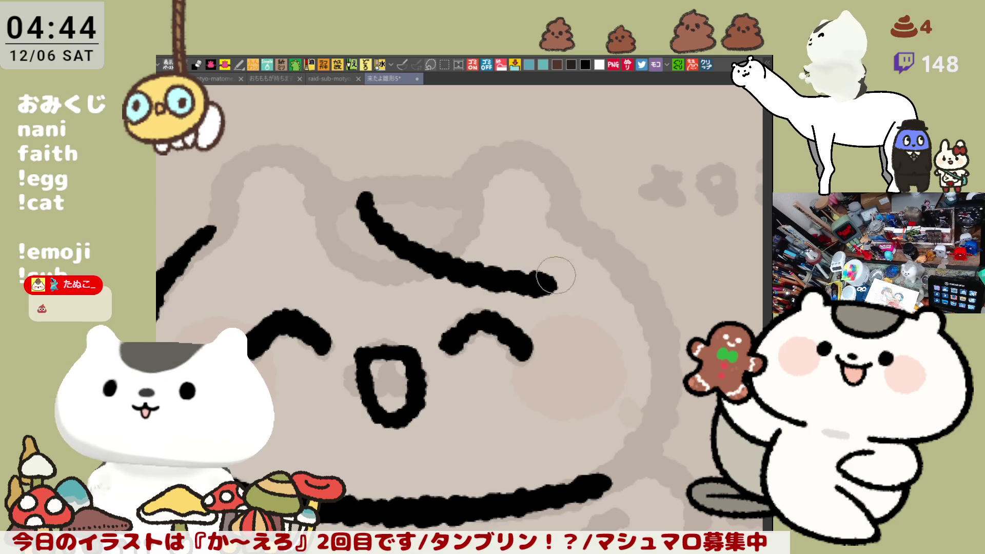
{"action": "mouse_move", "coordinate": [545, 281]}
{"action": "left_mouse_down"}
{"action": "mouse_move", "coordinate": [538, 271]}
{"action": "mouse_move", "coordinate": [590, 318]}
{"action": "mouse_move", "coordinate": [591, 354]}
{"action": "left_mouse_up"}
{"action": "key", "text": "ctrl+z"}
{"action": "left_click_drag", "start_coordinate": [588, 314], "coordinate": [638, 359]}
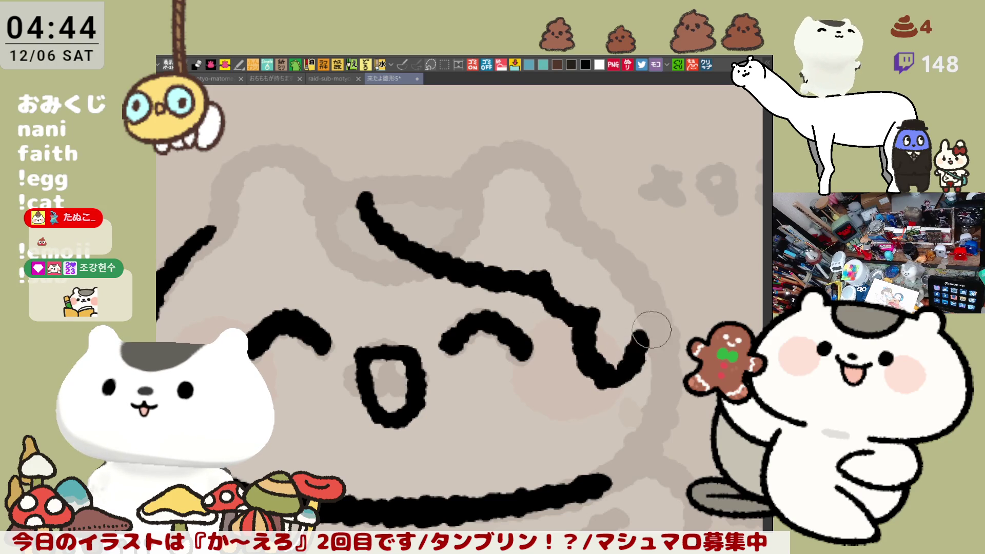
{"action": "key", "text": "ctrl+z"}
{"action": "key", "text": "ctrl+z"}
{"action": "mouse_move", "coordinate": [583, 314]}
{"action": "left_mouse_down"}
{"action": "mouse_move", "coordinate": [609, 385]}
{"action": "mouse_move", "coordinate": [642, 308]}
{"action": "left_mouse_up"}
{"action": "key", "text": "ctrl+z"}
{"action": "key", "text": "ctrl+z"}
{"action": "mouse_move", "coordinate": [565, 290]}
{"action": "left_mouse_down"}
{"action": "mouse_move", "coordinate": [637, 326]}
{"action": "mouse_move", "coordinate": [642, 313]}
{"action": "left_mouse_up"}
Ink a long arc across the top of the head with a thinner tapered tail.
{"action": "left_click_drag", "start_coordinate": [571, 391], "coordinate": [571, 330]}
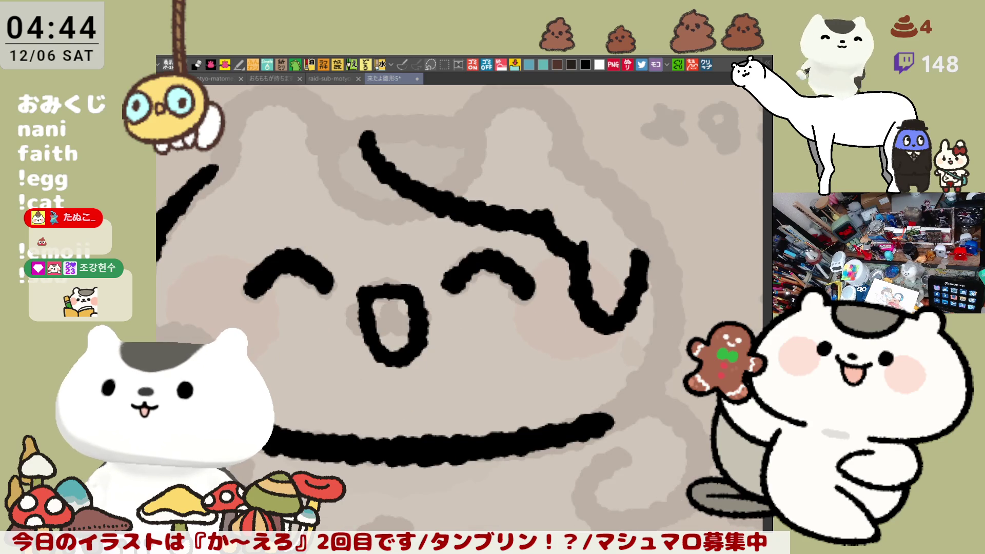
{"action": "left_click_drag", "start_coordinate": [471, 131], "coordinate": [512, 198]}
{"action": "left_click_drag", "start_coordinate": [408, 163], "coordinate": [656, 236]}
{"action": "key", "text": "ctrl+z"}
{"action": "mouse_move", "coordinate": [413, 144]}
{"action": "left_mouse_down"}
{"action": "mouse_move", "coordinate": [436, 139]}
{"action": "mouse_move", "coordinate": [659, 234]}
{"action": "mouse_move", "coordinate": [670, 252]}
{"action": "left_mouse_up"}
{"action": "key", "text": "ctrl+z"}
{"action": "left_click_drag", "start_coordinate": [411, 150], "coordinate": [690, 276]}
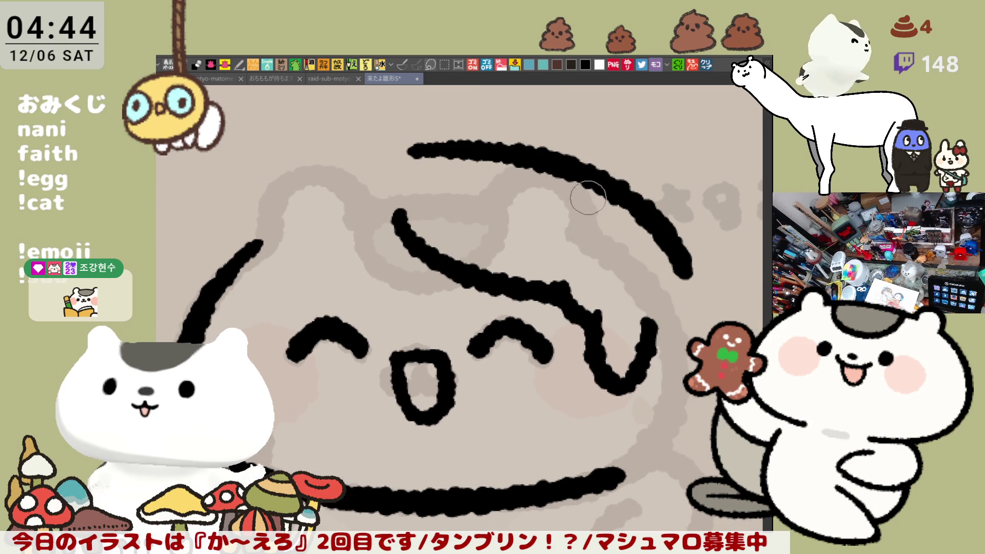
{"action": "key", "text": "ctrl+z"}
{"action": "left_click_drag", "start_coordinate": [636, 227], "coordinate": [687, 277]}
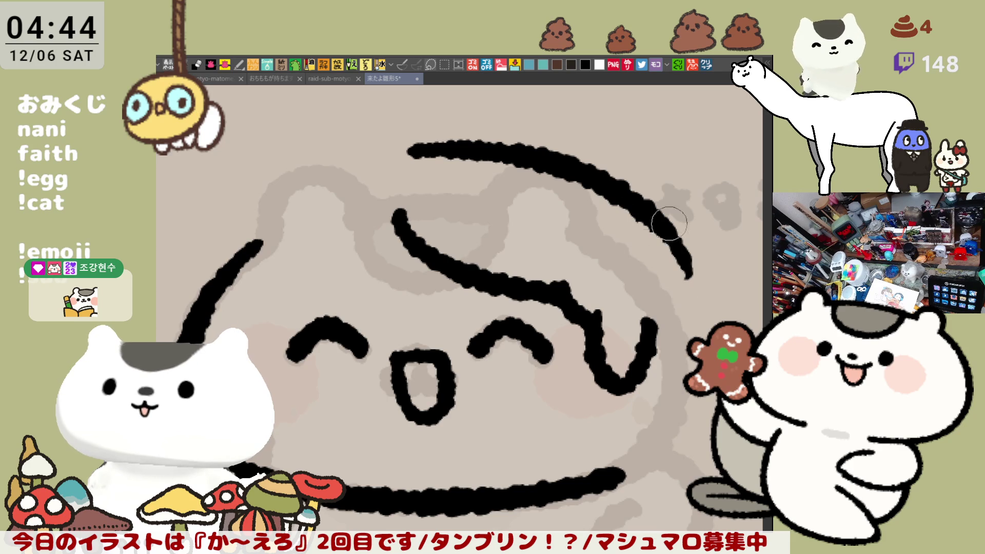
Extend the hair curve downward past the right eye, retrying its length.
{"action": "key", "text": "ctrl+minus"}
{"action": "mouse_move", "coordinate": [644, 240]}
{"action": "left_mouse_down"}
{"action": "mouse_move", "coordinate": [608, 210]}
{"action": "mouse_move", "coordinate": [621, 310]}
{"action": "left_mouse_up"}
{"action": "key", "text": "ctrl+z"}
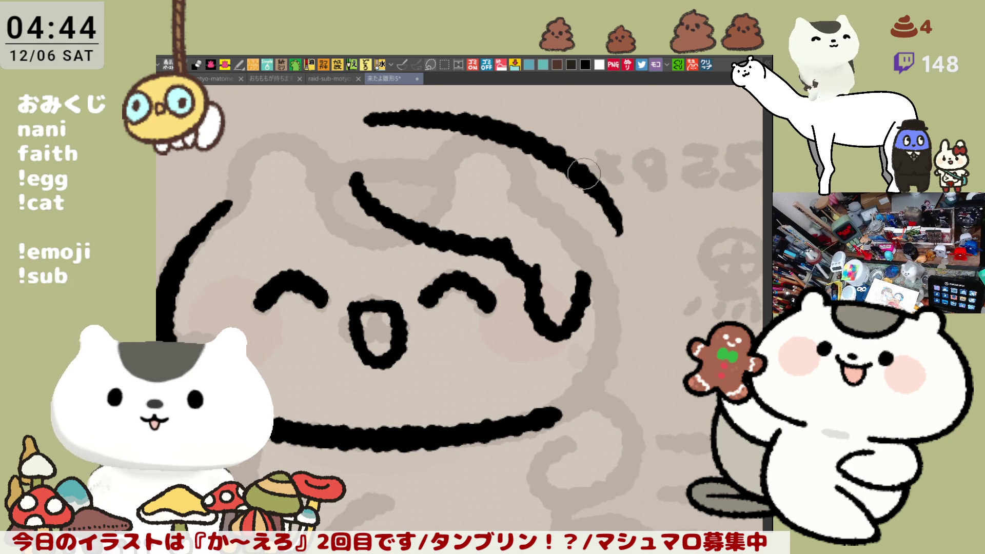
{"action": "left_click_drag", "start_coordinate": [564, 154], "coordinate": [640, 278]}
{"action": "key", "text": "ctrl+z"}
{"action": "mouse_move", "coordinate": [564, 154]}
{"action": "left_mouse_down"}
{"action": "mouse_move", "coordinate": [636, 298]}
{"action": "mouse_move", "coordinate": [628, 311]}
{"action": "left_mouse_up"}
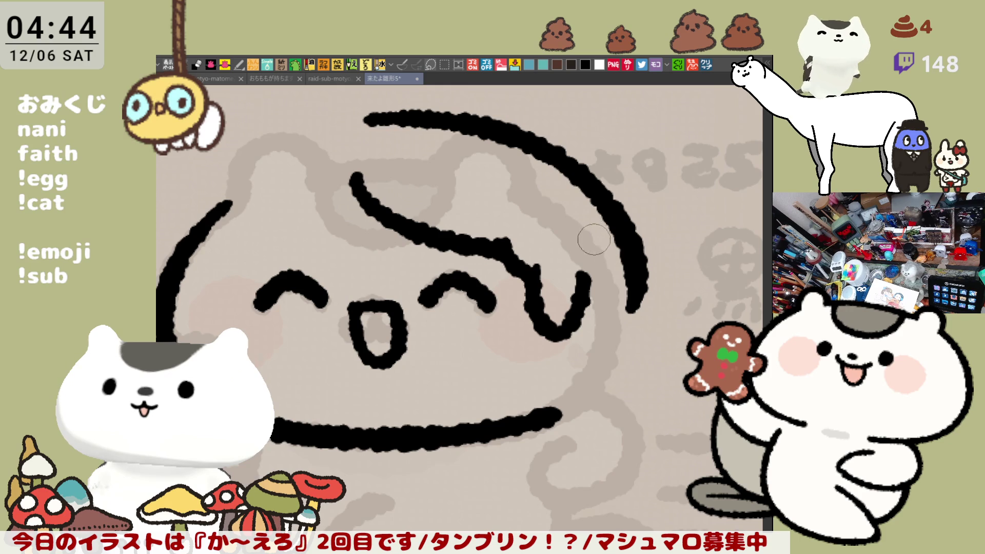
{"action": "mouse_move", "coordinate": [593, 313]}
{"action": "left_mouse_down"}
{"action": "mouse_move", "coordinate": [621, 300]}
{"action": "mouse_move", "coordinate": [639, 367]}
{"action": "mouse_move", "coordinate": [608, 377]}
{"action": "left_mouse_up"}
{"action": "key", "text": "ctrl+z"}
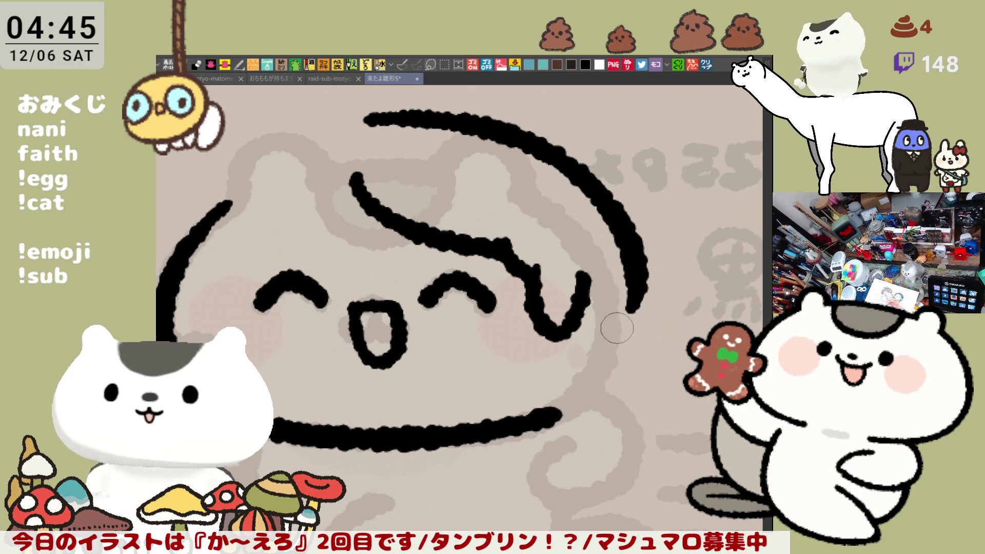
{"action": "mouse_move", "coordinate": [585, 293]}
{"action": "left_mouse_down"}
{"action": "mouse_move", "coordinate": [657, 349]}
{"action": "mouse_move", "coordinate": [621, 384]}
{"action": "mouse_move", "coordinate": [651, 333]}
{"action": "mouse_move", "coordinate": [623, 380]}
{"action": "mouse_move", "coordinate": [590, 287]}
{"action": "left_mouse_up"}
{"action": "key", "text": "ctrl+z"}
{"action": "key", "text": "ctrl+z"}
Extend the outer hair line down, thicken the small loop's right side, and view the whole face.
{"action": "mouse_move", "coordinate": [605, 241]}
{"action": "left_mouse_down"}
{"action": "mouse_move", "coordinate": [579, 299]}
{"action": "mouse_move", "coordinate": [585, 272]}
{"action": "mouse_move", "coordinate": [581, 303]}
{"action": "left_mouse_up"}
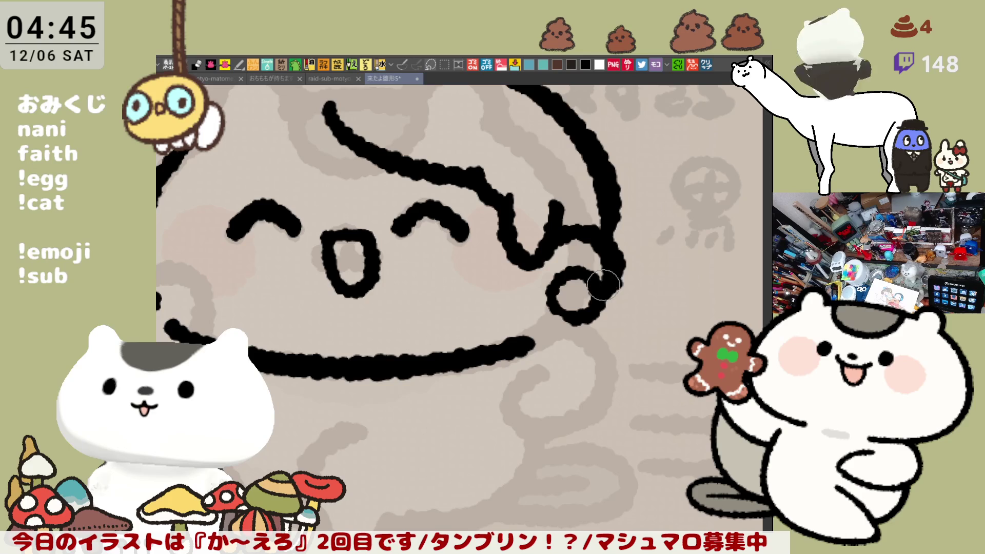
{"action": "left_click_drag", "start_coordinate": [600, 295], "coordinate": [613, 277]}
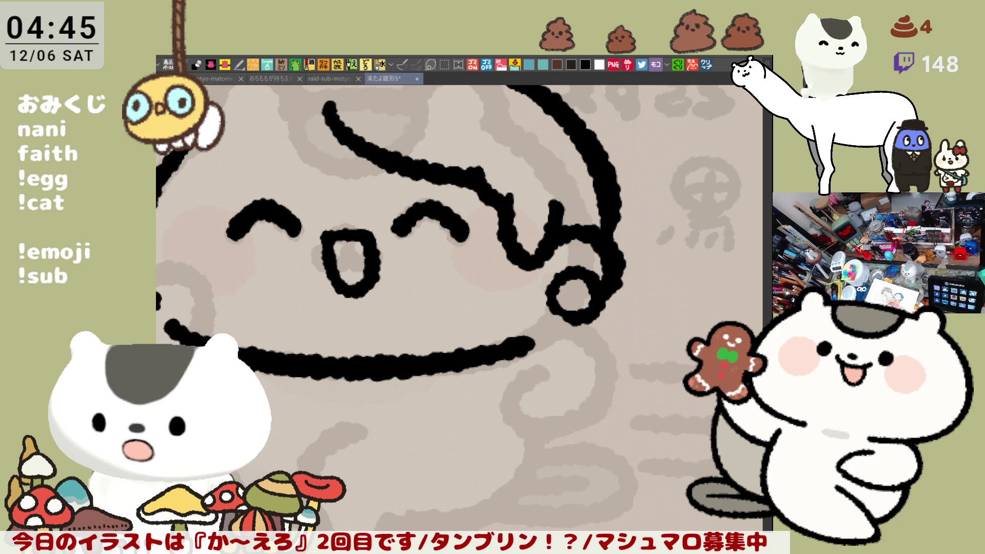
{"action": "mouse_move", "coordinate": [537, 263]}
{"action": "left_mouse_down"}
{"action": "mouse_move", "coordinate": [550, 264]}
{"action": "mouse_move", "coordinate": [590, 354]}
{"action": "mouse_move", "coordinate": [579, 434]}
{"action": "left_mouse_up"}
Ink the curved lobe above the head's right side, redrawing and extending its hook.
{"action": "mouse_move", "coordinate": [518, 246]}
{"action": "left_mouse_down"}
{"action": "mouse_move", "coordinate": [606, 149]}
{"action": "mouse_move", "coordinate": [518, 205]}
{"action": "mouse_move", "coordinate": [544, 236]}
{"action": "mouse_move", "coordinate": [569, 143]}
{"action": "mouse_move", "coordinate": [651, 201]}
{"action": "left_mouse_up"}
{"action": "key", "text": "ctrl+z"}
{"action": "key", "text": "ctrl+z"}
{"action": "key", "text": "ctrl+z"}
{"action": "mouse_move", "coordinate": [526, 218]}
{"action": "left_mouse_down"}
{"action": "mouse_move", "coordinate": [585, 156]}
{"action": "mouse_move", "coordinate": [616, 172]}
{"action": "mouse_move", "coordinate": [667, 308]}
{"action": "mouse_move", "coordinate": [636, 313]}
{"action": "left_mouse_up"}
{"action": "key", "text": "ctrl+z"}
{"action": "mouse_move", "coordinate": [600, 153]}
{"action": "left_mouse_down"}
{"action": "mouse_move", "coordinate": [633, 183]}
{"action": "mouse_move", "coordinate": [637, 312]}
{"action": "left_mouse_up"}
{"action": "key", "text": "ctrl+z"}
{"action": "mouse_move", "coordinate": [639, 194]}
{"action": "left_mouse_down"}
{"action": "mouse_move", "coordinate": [666, 205]}
{"action": "mouse_move", "coordinate": [630, 308]}
{"action": "left_mouse_up"}
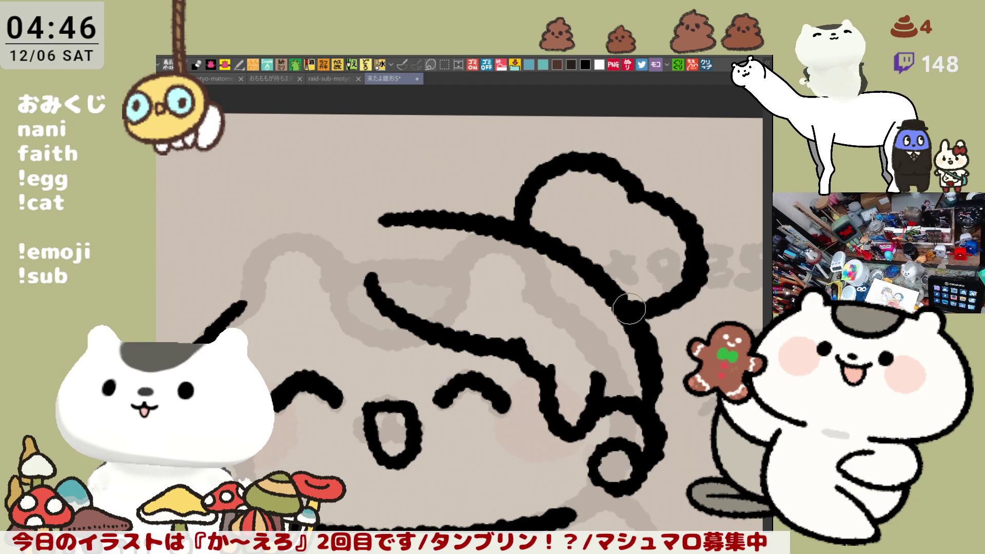
{"action": "left_click_drag", "start_coordinate": [643, 197], "coordinate": [687, 229]}
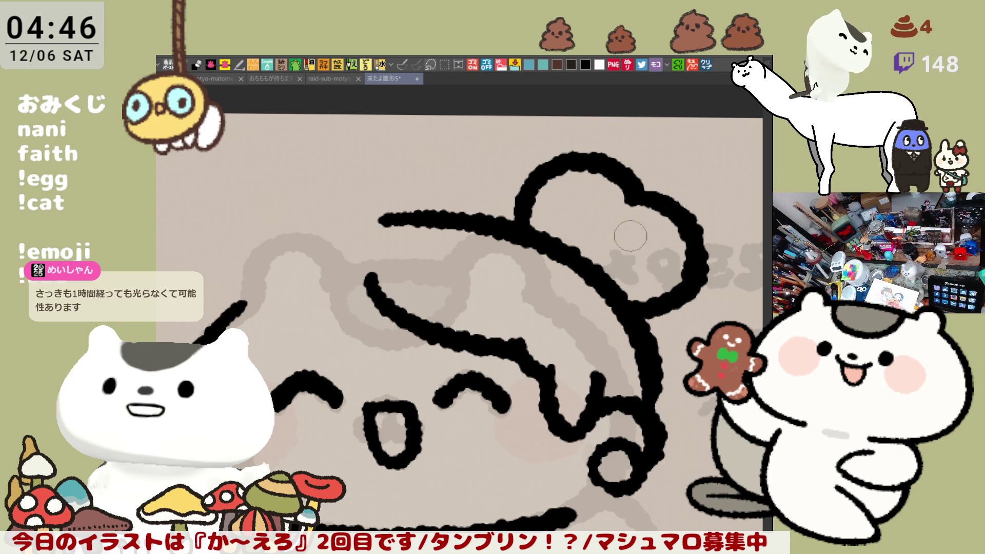
{"action": "left_click_drag", "start_coordinate": [626, 231], "coordinate": [609, 237]}
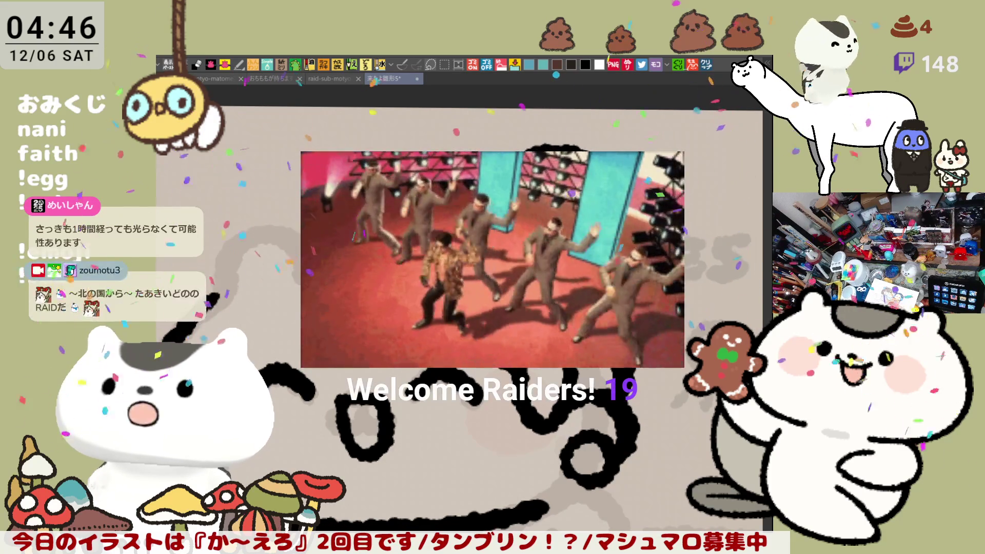
Save the illustration with Ctrl+S and pan to show the whole face.
{"action": "key", "text": "ctrl+s"}
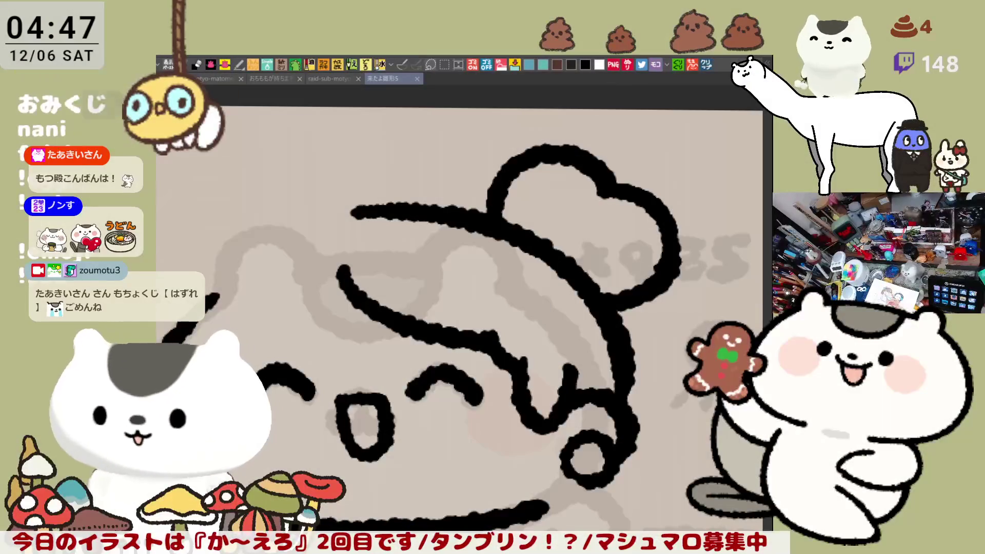
{"action": "left_click_drag", "start_coordinate": [578, 413], "coordinate": [627, 300]}
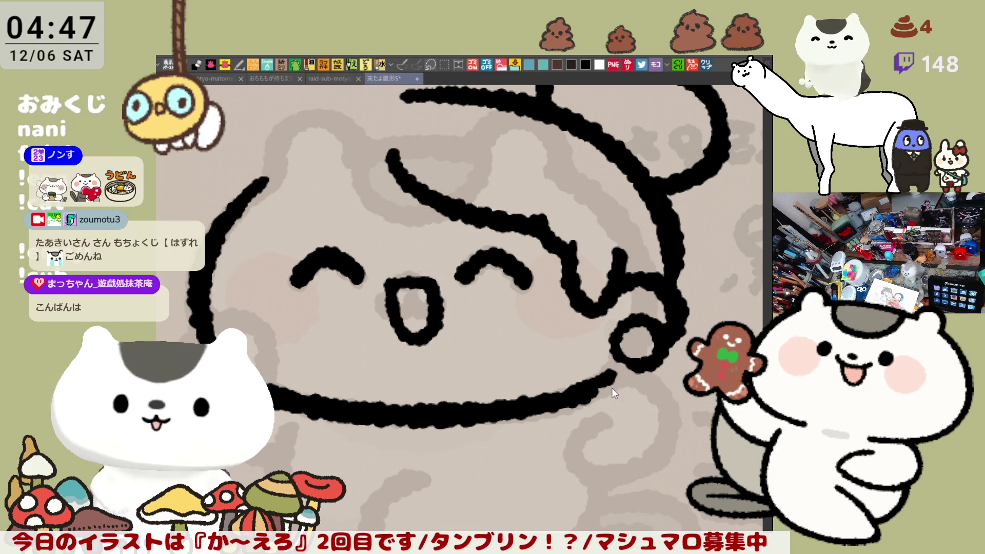
Try several curves joining the chin line to the paw loop, undoing each attempt.
{"action": "mouse_move", "coordinate": [611, 380]}
{"action": "left_mouse_down"}
{"action": "mouse_move", "coordinate": [636, 365]}
{"action": "mouse_move", "coordinate": [680, 405]}
{"action": "mouse_move", "coordinate": [657, 461]}
{"action": "left_mouse_up"}
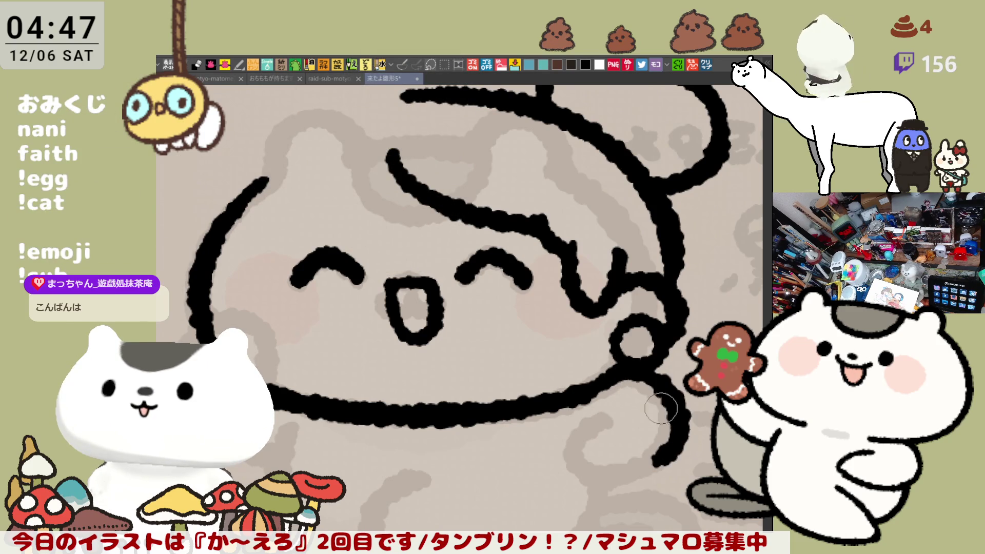
{"action": "key", "text": "ctrl+z"}
{"action": "mouse_move", "coordinate": [613, 377]}
{"action": "left_mouse_down"}
{"action": "mouse_move", "coordinate": [669, 395]}
{"action": "mouse_move", "coordinate": [644, 468]}
{"action": "left_mouse_up"}
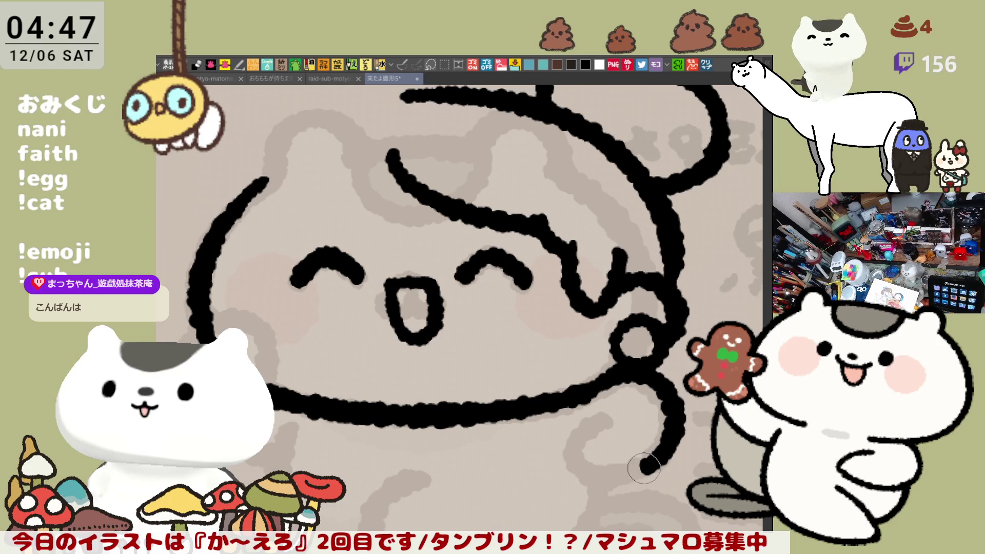
{"action": "key", "text": "ctrl+z"}
{"action": "left_click_drag", "start_coordinate": [613, 377], "coordinate": [647, 464]}
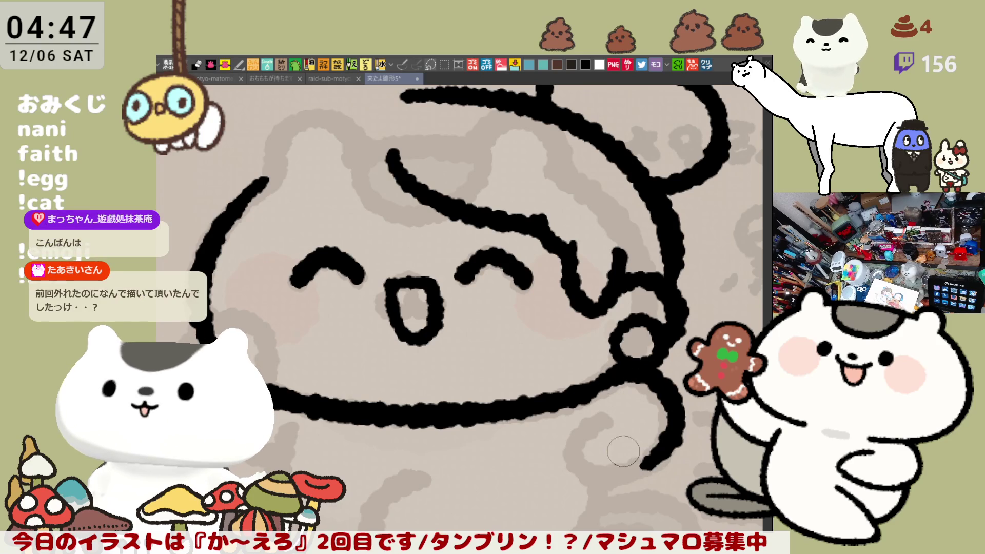
{"action": "key", "text": "ctrl+z"}
{"action": "mouse_move", "coordinate": [613, 377]}
{"action": "left_mouse_down"}
{"action": "mouse_move", "coordinate": [667, 451]}
{"action": "mouse_move", "coordinate": [644, 468]}
{"action": "mouse_move", "coordinate": [603, 384]}
{"action": "mouse_move", "coordinate": [662, 454]}
{"action": "mouse_move", "coordinate": [634, 467]}
{"action": "left_mouse_up"}
{"action": "key", "text": "ctrl+z"}
{"action": "left_click_drag", "start_coordinate": [599, 408], "coordinate": [641, 464]}
{"action": "key", "text": "ctrl+z"}
{"action": "mouse_move", "coordinate": [596, 406]}
{"action": "left_mouse_down"}
{"action": "mouse_move", "coordinate": [577, 484]}
{"action": "mouse_move", "coordinate": [631, 467]}
{"action": "left_mouse_up"}
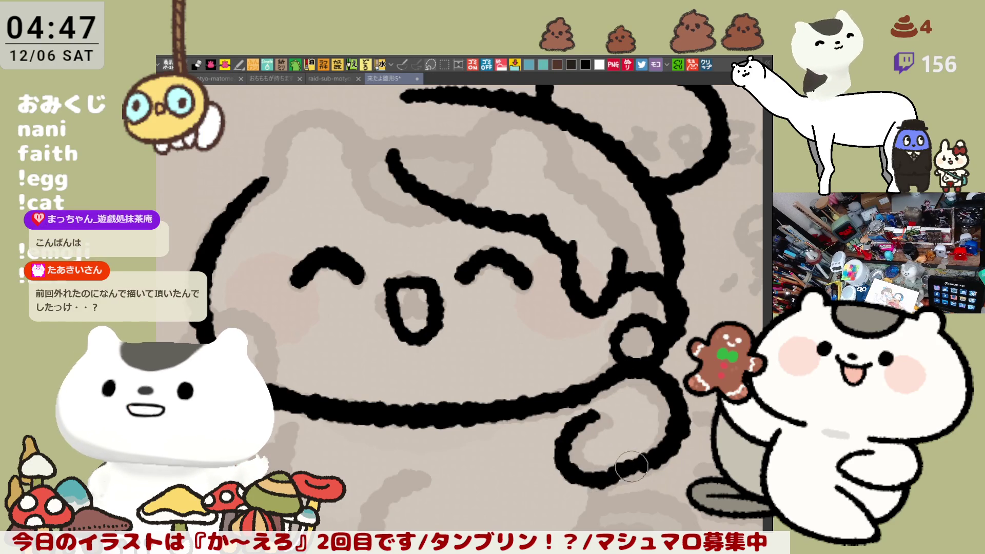
{"action": "key", "text": "ctrl+z"}
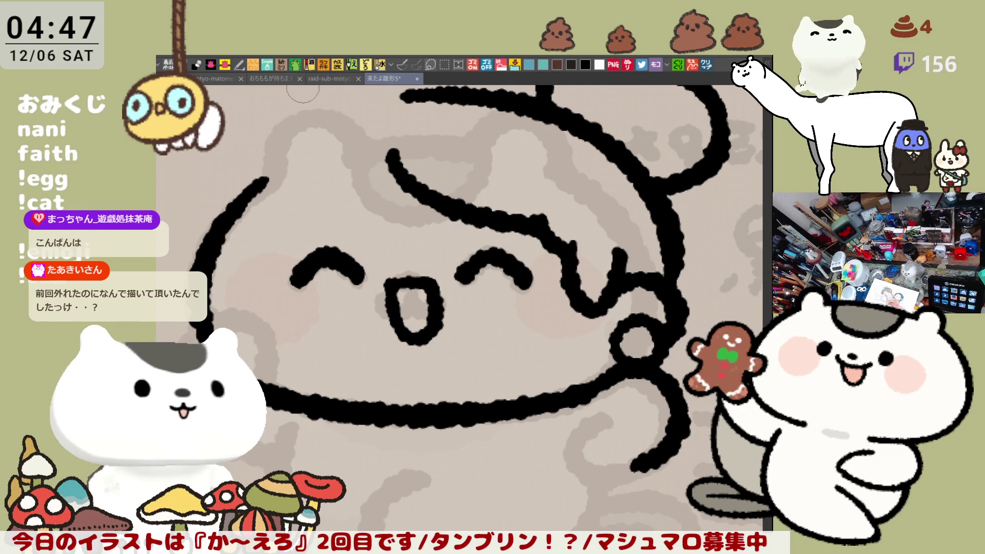
Ink the paw curl below the small circle in the mirrored view, thickening its lower end.
{"action": "key", "text": "h"}
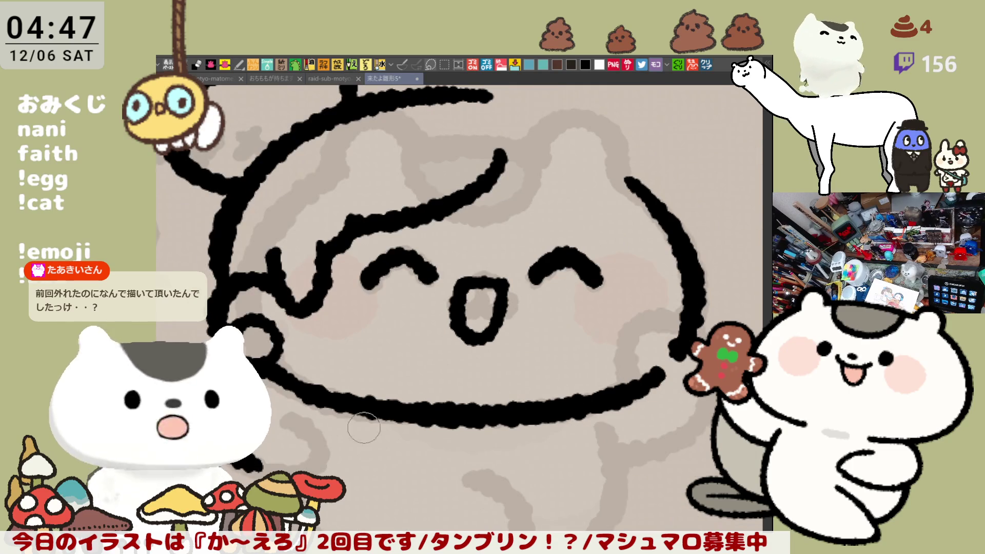
{"action": "left_click_drag", "start_coordinate": [383, 417], "coordinate": [496, 359]}
{"action": "key", "text": "h"}
{"action": "key", "text": "ctrl+z"}
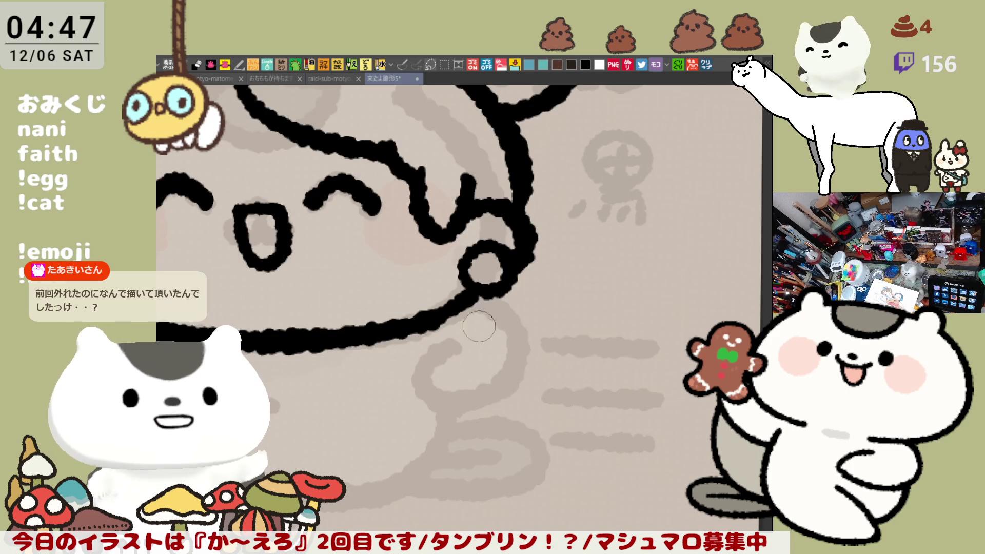
{"action": "left_click_drag", "start_coordinate": [465, 307], "coordinate": [483, 395]}
{"action": "key", "text": "ctrl+z"}
{"action": "mouse_move", "coordinate": [469, 307]}
{"action": "left_mouse_down"}
{"action": "mouse_move", "coordinate": [520, 333]}
{"action": "mouse_move", "coordinate": [485, 395]}
{"action": "mouse_move", "coordinate": [498, 303]}
{"action": "mouse_move", "coordinate": [485, 394]}
{"action": "left_mouse_up"}
{"action": "key", "text": "ctrl+z"}
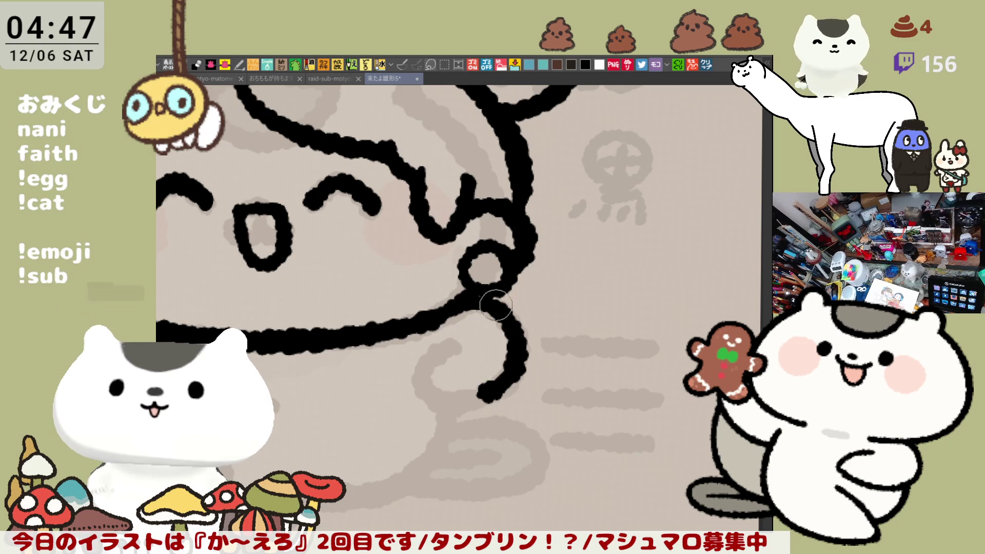
{"action": "key", "text": "h"}
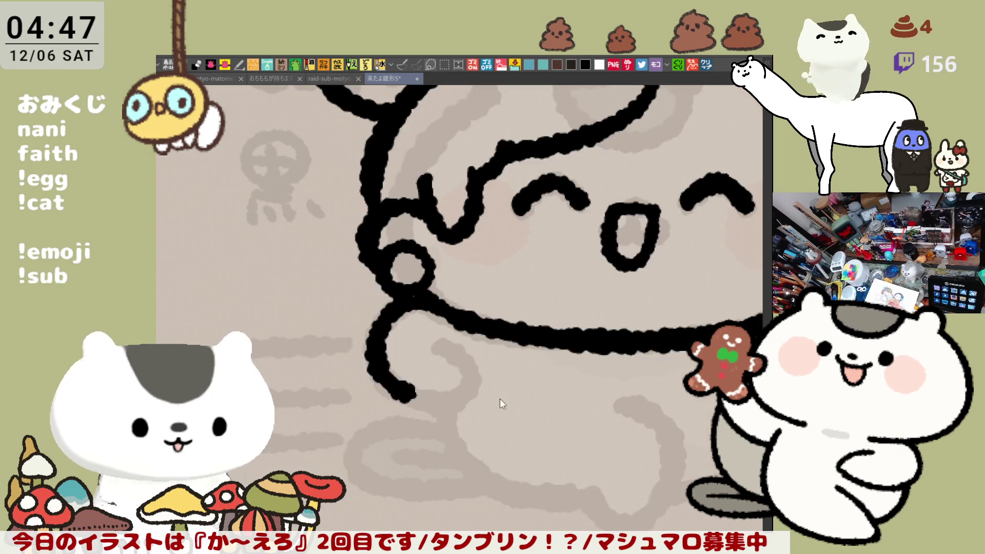
{"action": "key", "text": "ctrl+z"}
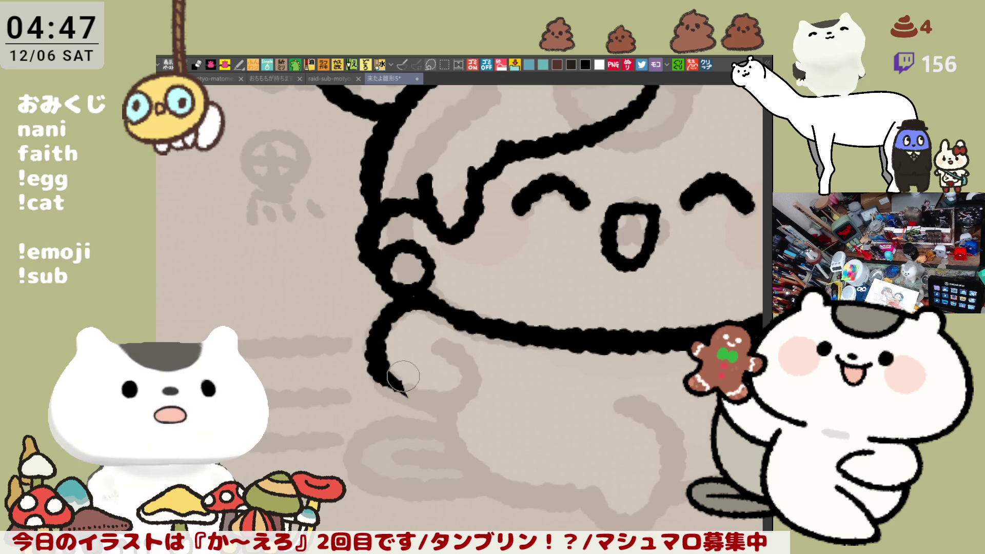
{"action": "mouse_move", "coordinate": [389, 381]}
{"action": "left_mouse_down"}
{"action": "mouse_move", "coordinate": [400, 392]}
{"action": "mouse_move", "coordinate": [469, 403]}
{"action": "left_mouse_up"}
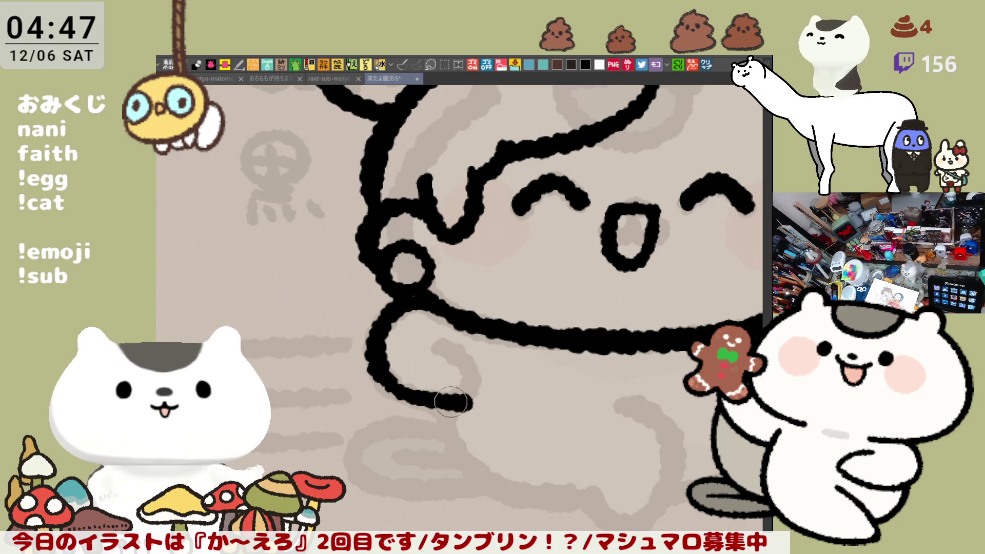
{"action": "left_click_drag", "start_coordinate": [393, 373], "coordinate": [431, 397]}
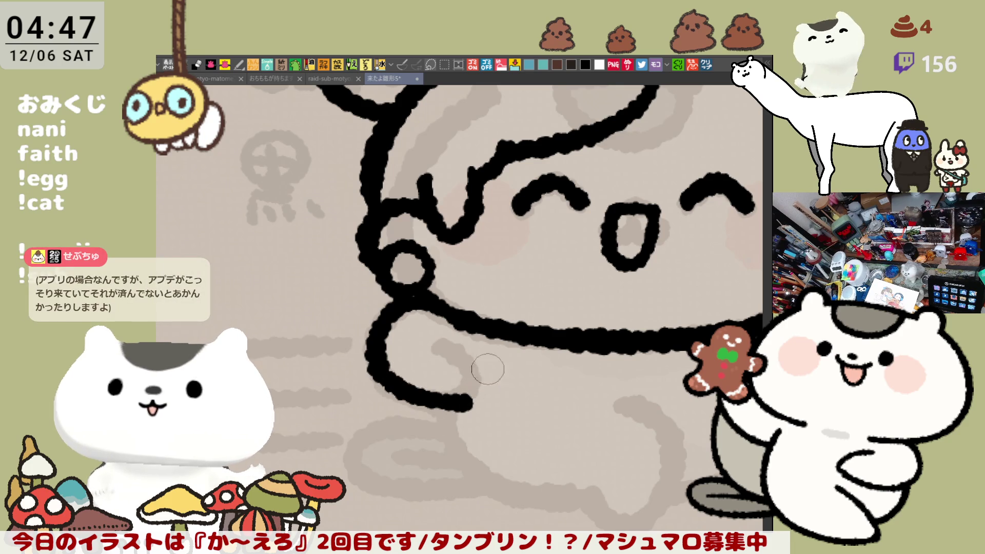
{"action": "mouse_move", "coordinate": [461, 382]}
{"action": "left_mouse_down"}
{"action": "mouse_move", "coordinate": [467, 398]}
{"action": "mouse_move", "coordinate": [452, 395]}
{"action": "left_mouse_up"}
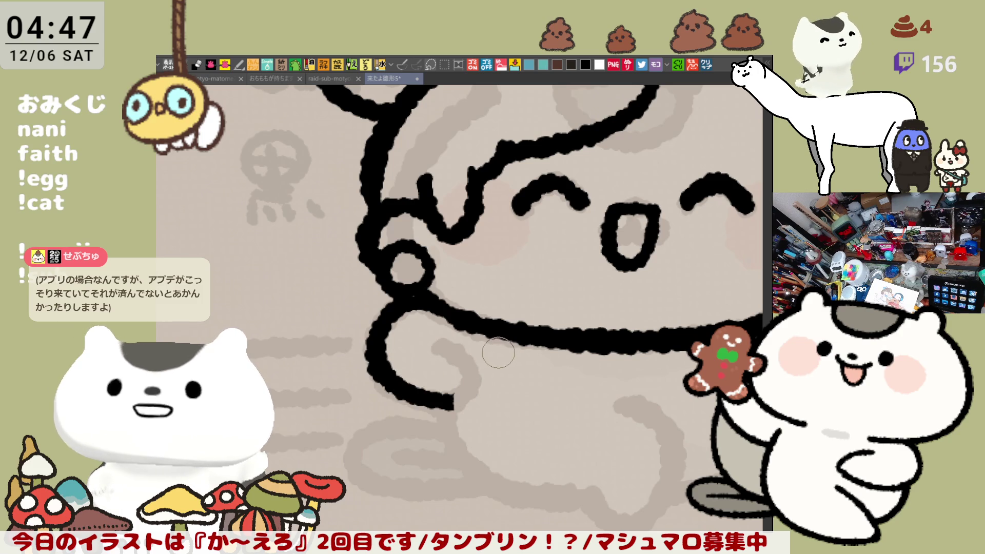
{"action": "key", "text": "h"}
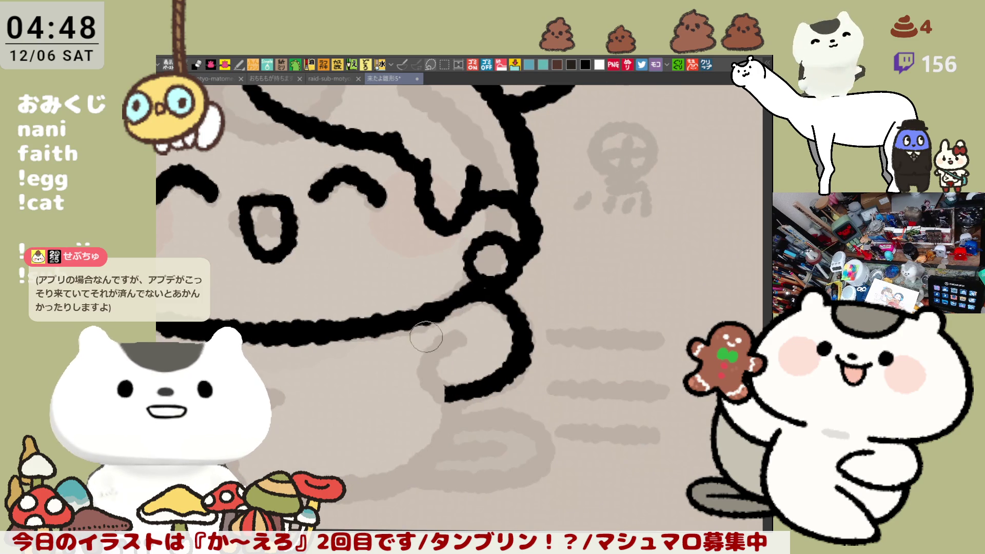
Add the paw's inner curl starting from a dot, with a vertical finger line inside the loop.
{"action": "left_click", "coordinate": [411, 351]}
{"action": "mouse_move", "coordinate": [411, 350]}
{"action": "left_mouse_down"}
{"action": "mouse_move", "coordinate": [454, 390]}
{"action": "mouse_move", "coordinate": [413, 380]}
{"action": "mouse_move", "coordinate": [454, 390]}
{"action": "left_mouse_up"}
{"action": "key", "text": "ctrl+z"}
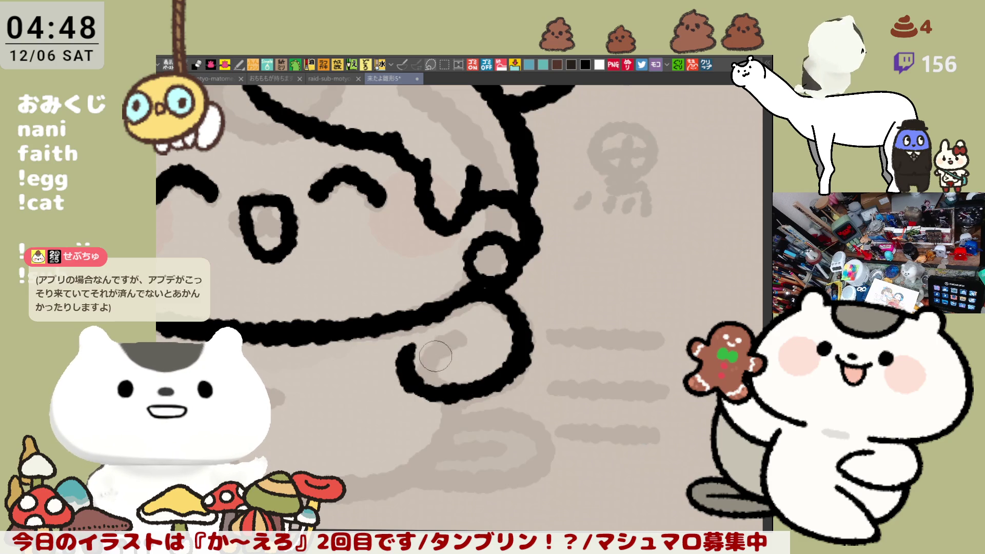
{"action": "mouse_move", "coordinate": [405, 350]}
{"action": "left_mouse_down"}
{"action": "mouse_move", "coordinate": [437, 323]}
{"action": "mouse_move", "coordinate": [448, 380]}
{"action": "left_mouse_up"}
{"action": "key", "text": "ctrl+z"}
{"action": "key", "text": "ctrl+z"}
{"action": "mouse_move", "coordinate": [451, 333]}
{"action": "left_mouse_down"}
{"action": "mouse_move", "coordinate": [455, 382]}
{"action": "mouse_move", "coordinate": [453, 338]}
{"action": "mouse_move", "coordinate": [456, 369]}
{"action": "left_mouse_up"}
Erase the face line's joint and redraw it into the mouth's left end.
{"action": "key", "text": "ctrl+z"}
{"action": "left_click_drag", "start_coordinate": [460, 407], "coordinate": [649, 421]}
{"action": "mouse_move", "coordinate": [296, 276]}
{"action": "left_mouse_down"}
{"action": "mouse_move", "coordinate": [259, 294]}
{"action": "mouse_move", "coordinate": [290, 316]}
{"action": "mouse_move", "coordinate": [273, 263]}
{"action": "mouse_move", "coordinate": [310, 269]}
{"action": "mouse_move", "coordinate": [295, 326]}
{"action": "left_mouse_up"}
{"action": "key", "text": "ctrl+z"}
{"action": "mouse_move", "coordinate": [244, 267]}
{"action": "left_mouse_down"}
{"action": "mouse_move", "coordinate": [308, 279]}
{"action": "mouse_move", "coordinate": [307, 326]}
{"action": "left_mouse_up"}
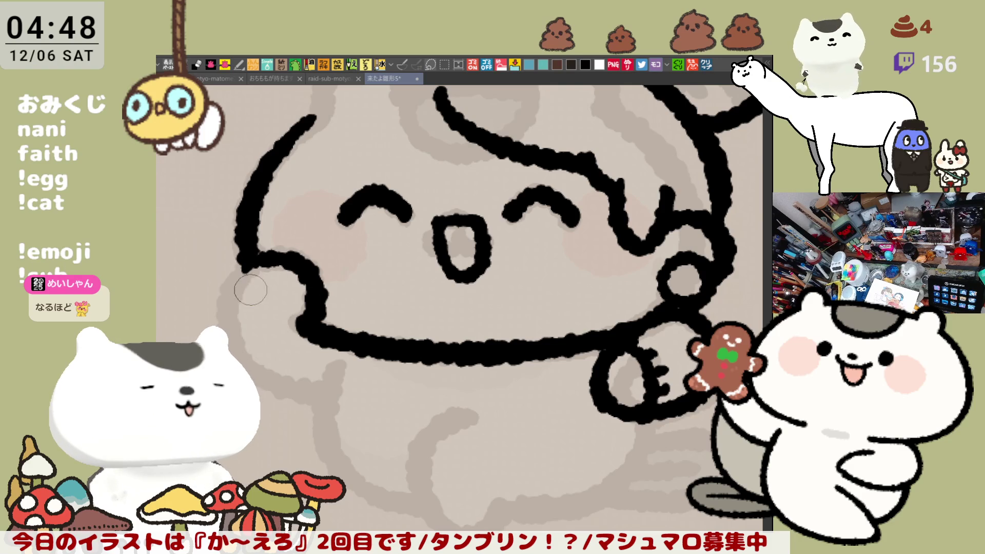
Try strokes for the left paw loop below the left face line, undoing the extras.
{"action": "left_click_drag", "start_coordinate": [249, 269], "coordinate": [321, 401]}
{"action": "key", "text": "ctrl+z"}
{"action": "mouse_move", "coordinate": [245, 256]}
{"action": "left_mouse_down"}
{"action": "mouse_move", "coordinate": [228, 308]}
{"action": "mouse_move", "coordinate": [322, 399]}
{"action": "left_mouse_up"}
{"action": "key", "text": "ctrl+z"}
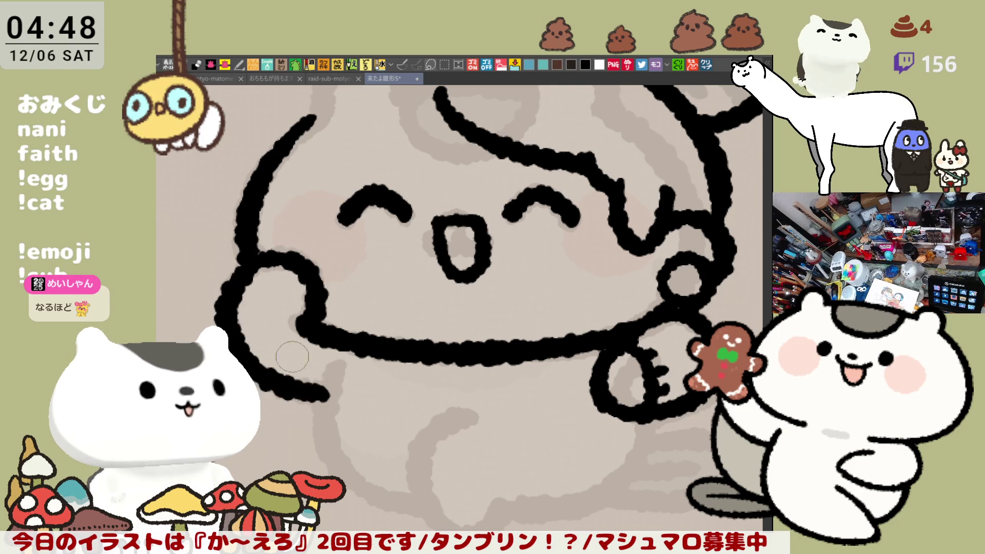
{"action": "mouse_move", "coordinate": [258, 261]}
{"action": "left_mouse_down"}
{"action": "mouse_move", "coordinate": [303, 392]}
{"action": "mouse_move", "coordinate": [328, 400]}
{"action": "left_mouse_up"}
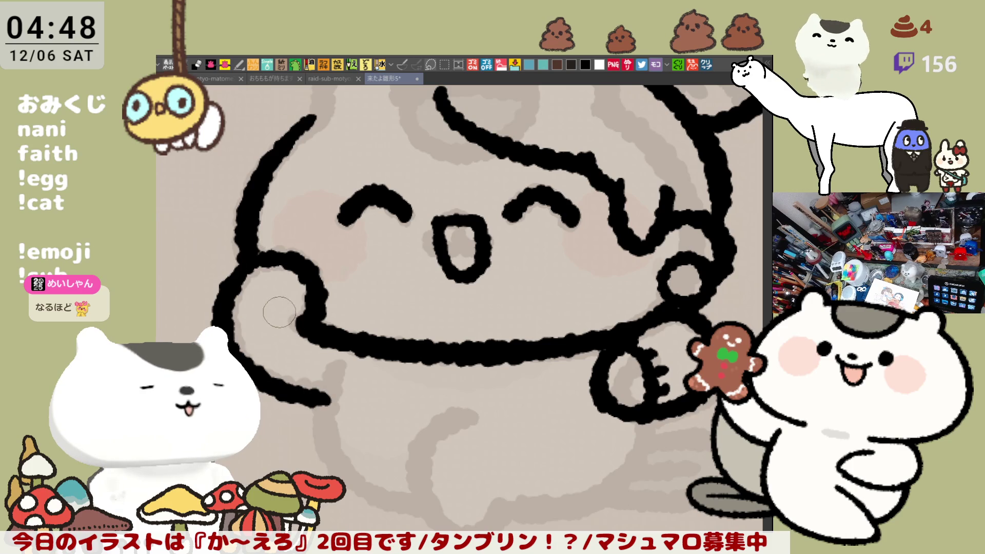
{"action": "mouse_move", "coordinate": [259, 265]}
{"action": "left_mouse_down"}
{"action": "mouse_move", "coordinate": [288, 287]}
{"action": "mouse_move", "coordinate": [300, 318]}
{"action": "left_mouse_up"}
{"action": "key", "text": "ctrl+z"}
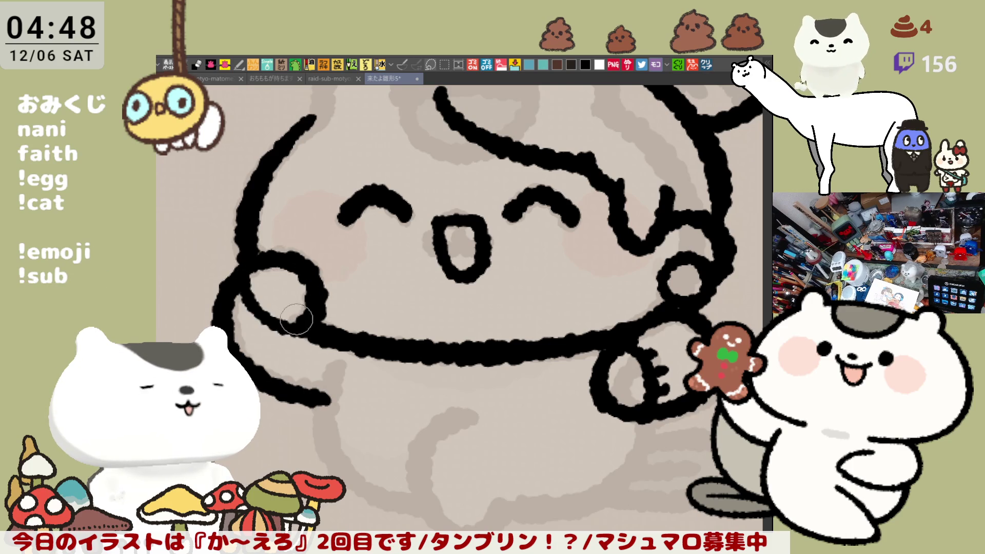
{"action": "key", "text": "ctrl+z"}
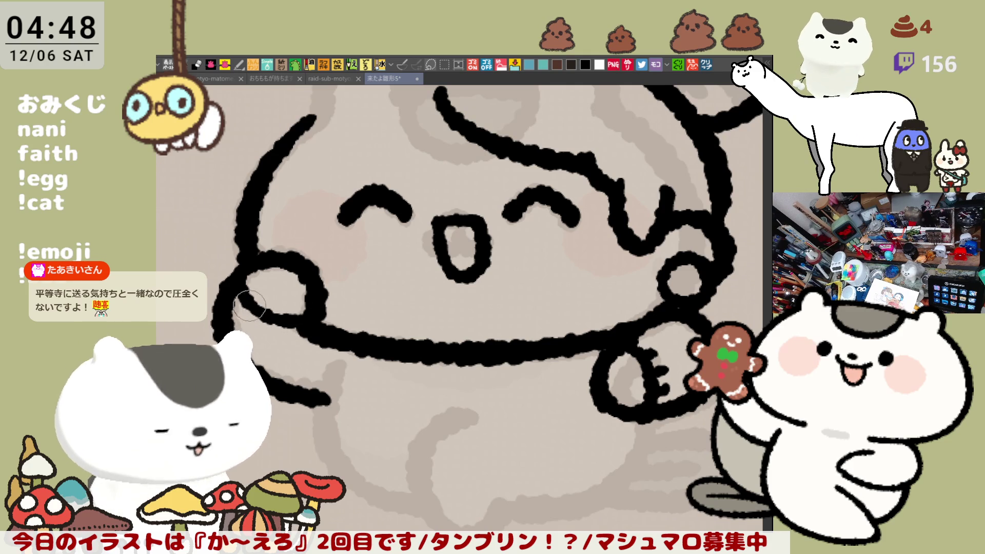
Extend the chin outline under the left arm, trim its tip, and begin the body's left side.
{"action": "left_click", "coordinate": [281, 334]}
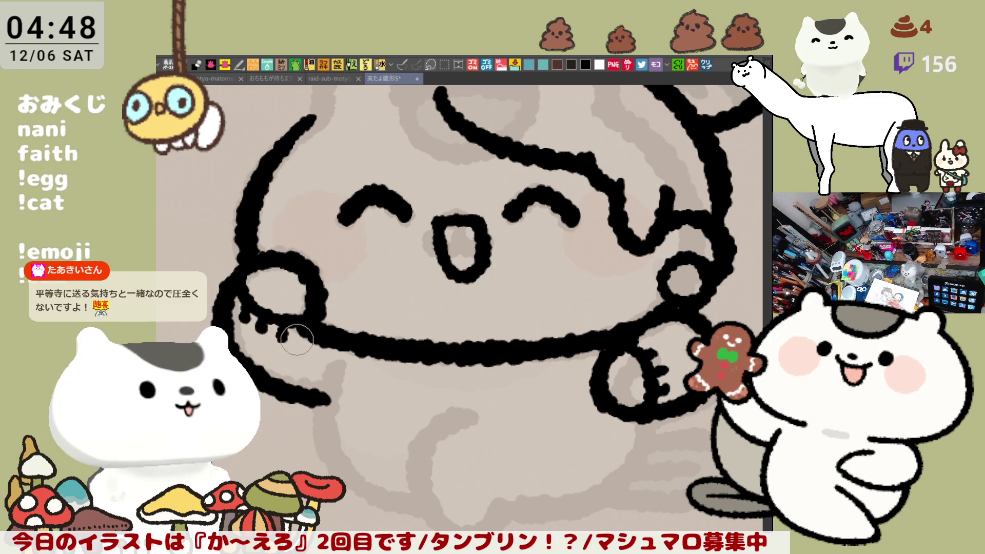
{"action": "mouse_move", "coordinate": [337, 366]}
{"action": "left_mouse_down"}
{"action": "mouse_move", "coordinate": [348, 402]}
{"action": "mouse_move", "coordinate": [321, 382]}
{"action": "left_mouse_up"}
{"action": "mouse_move", "coordinate": [341, 447]}
{"action": "left_mouse_down"}
{"action": "mouse_move", "coordinate": [352, 401]}
{"action": "mouse_move", "coordinate": [325, 367]}
{"action": "left_mouse_up"}
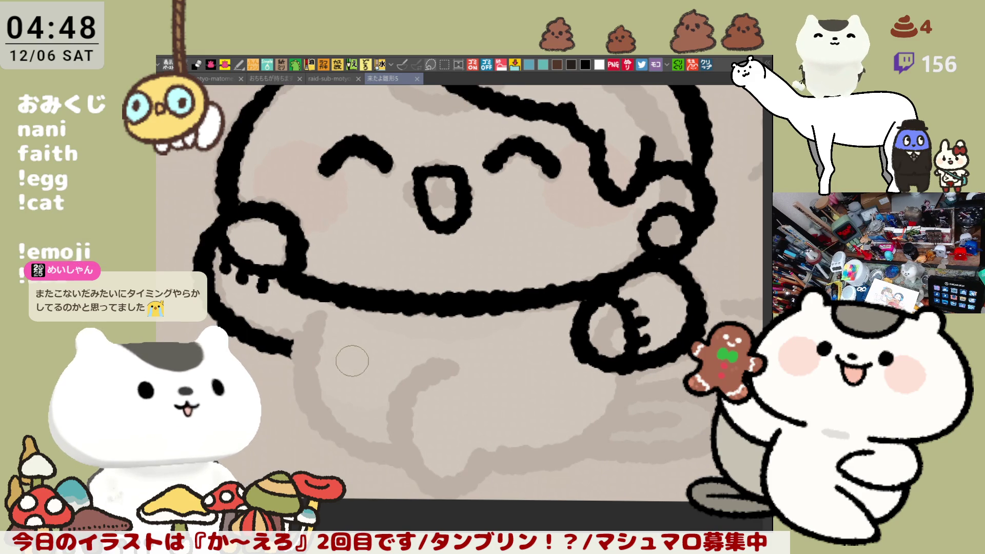
{"action": "left_click_drag", "start_coordinate": [279, 344], "coordinate": [301, 351]}
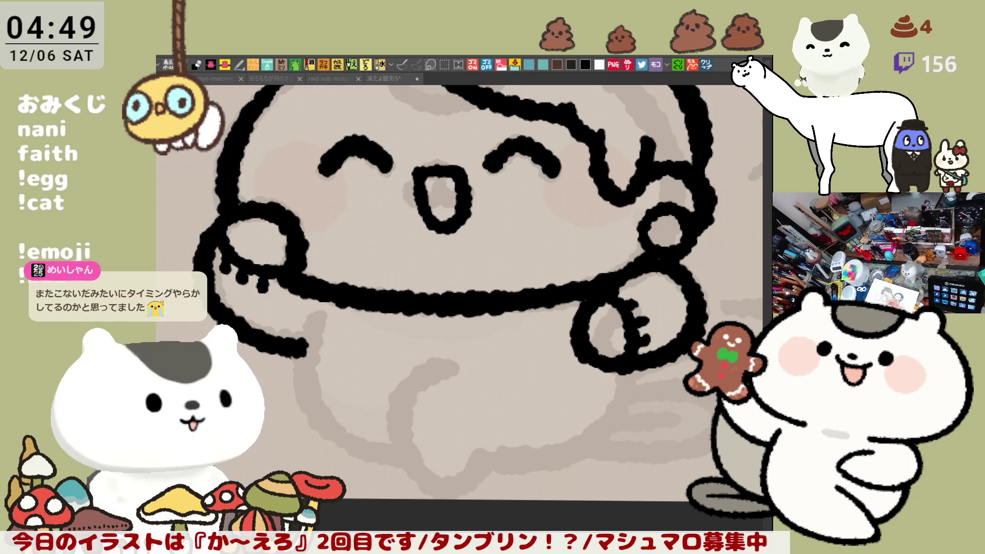
{"action": "left_click", "coordinate": [420, 351]}
{"action": "mouse_move", "coordinate": [334, 329]}
{"action": "left_mouse_down"}
{"action": "mouse_move", "coordinate": [300, 359]}
{"action": "mouse_move", "coordinate": [317, 334]}
{"action": "left_mouse_up"}
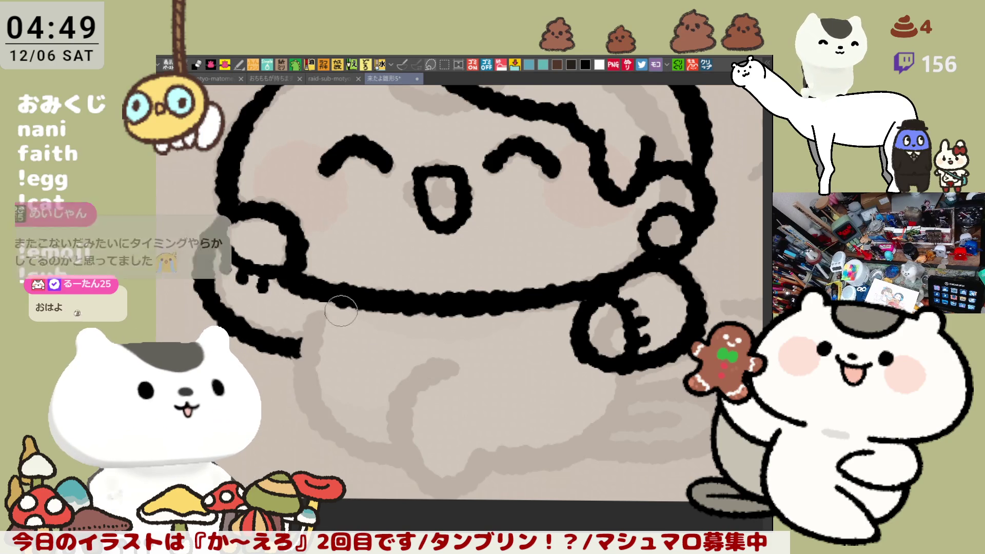
{"action": "mouse_move", "coordinate": [317, 303]}
{"action": "left_mouse_down"}
{"action": "mouse_move", "coordinate": [303, 359]}
{"action": "mouse_move", "coordinate": [366, 406]}
{"action": "left_mouse_up"}
Draw the left body line with its bottom corner and the left leg's inner line.
{"action": "key", "text": "ctrl+z"}
{"action": "mouse_move", "coordinate": [314, 307]}
{"action": "left_mouse_down"}
{"action": "mouse_move", "coordinate": [341, 397]}
{"action": "mouse_move", "coordinate": [359, 349]}
{"action": "left_mouse_up"}
{"action": "left_click_drag", "start_coordinate": [359, 311], "coordinate": [351, 394]}
{"action": "key", "text": "ctrl+z"}
{"action": "left_click_drag", "start_coordinate": [369, 312], "coordinate": [365, 406]}
Draw the right vertical body line and try curved bottom lines toward the right arm.
{"action": "left_click_drag", "start_coordinate": [506, 305], "coordinate": [487, 405]}
{"action": "key", "text": "ctrl+z"}
{"action": "mouse_move", "coordinate": [506, 308]}
{"action": "left_mouse_down"}
{"action": "mouse_move", "coordinate": [515, 413]}
{"action": "mouse_move", "coordinate": [603, 356]}
{"action": "left_mouse_up"}
{"action": "key", "text": "ctrl+z"}
{"action": "left_click_drag", "start_coordinate": [507, 392], "coordinate": [603, 372]}
{"action": "key", "text": "ctrl+z"}
{"action": "mouse_move", "coordinate": [507, 395]}
{"action": "left_mouse_down"}
{"action": "mouse_move", "coordinate": [519, 410]}
{"action": "mouse_move", "coordinate": [623, 359]}
{"action": "left_mouse_up"}
{"action": "key", "text": "ctrl+z"}
Settle a shorter horizontal bottom line and connect it up to the arm circle.
{"action": "left_click_drag", "start_coordinate": [510, 409], "coordinate": [649, 392]}
{"action": "key", "text": "ctrl+z"}
{"action": "left_click_drag", "start_coordinate": [508, 395], "coordinate": [647, 398]}
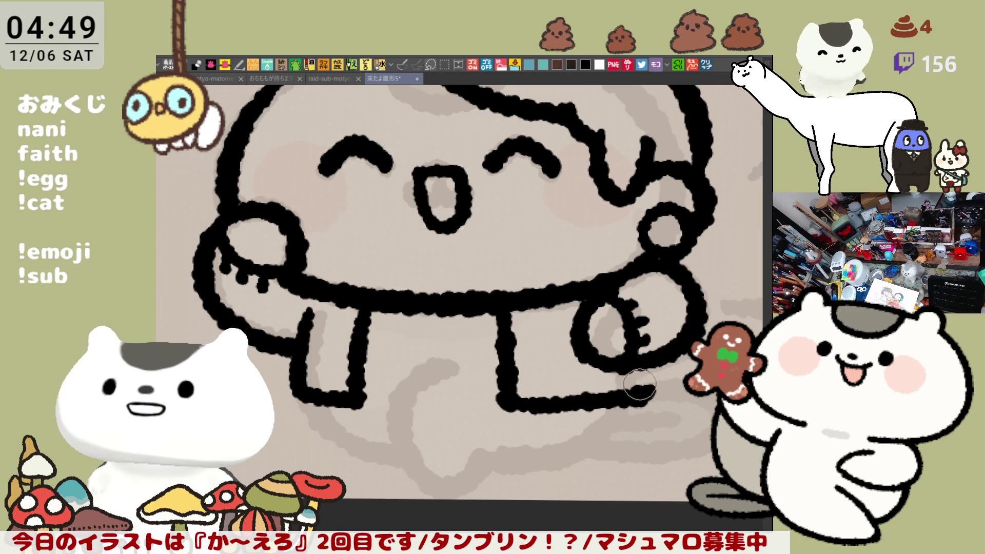
{"action": "key", "text": "ctrl+z"}
{"action": "left_click_drag", "start_coordinate": [500, 402], "coordinate": [623, 405]}
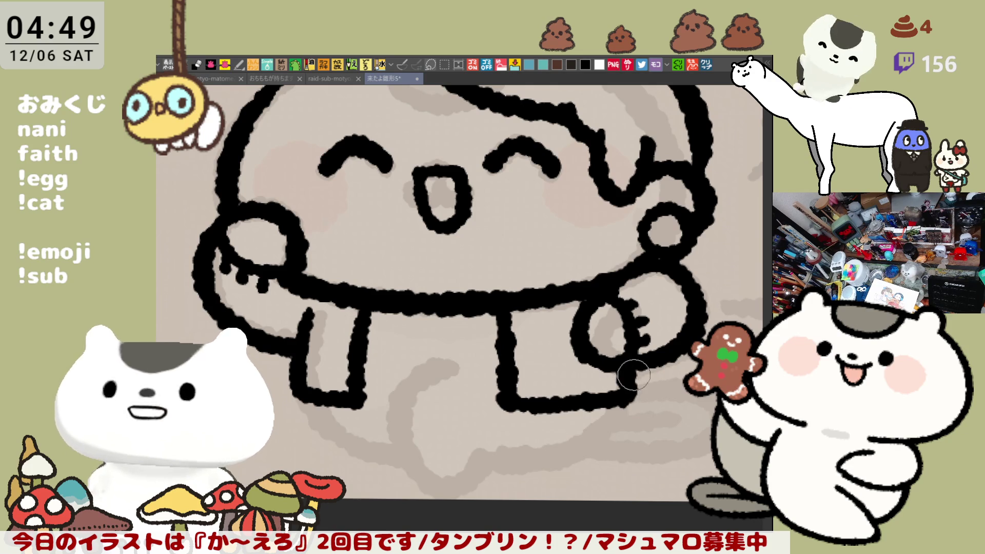
{"action": "left_click_drag", "start_coordinate": [627, 394], "coordinate": [631, 374]}
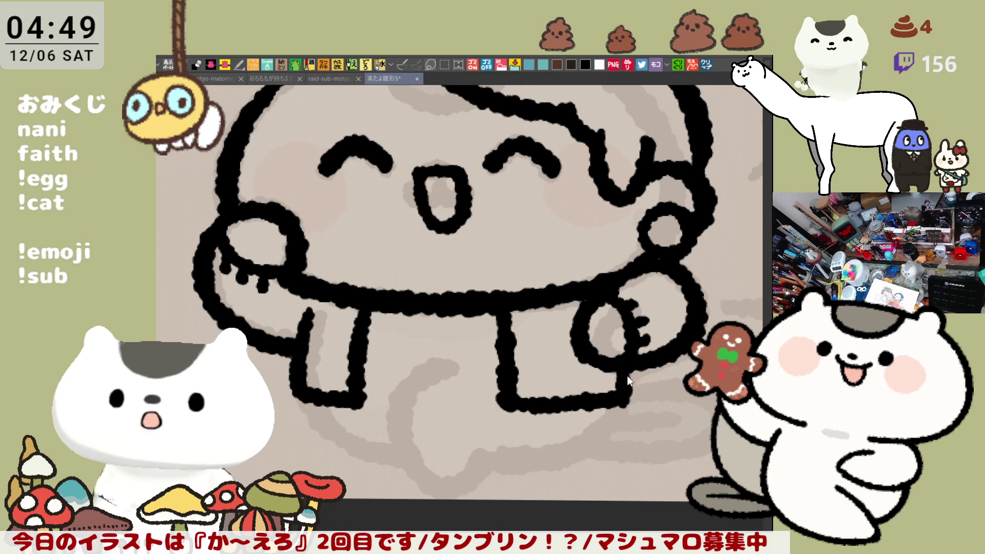
{"action": "mouse_move", "coordinate": [622, 399]}
{"action": "left_mouse_down"}
{"action": "mouse_move", "coordinate": [606, 423]}
{"action": "mouse_move", "coordinate": [614, 433]}
{"action": "left_mouse_up"}
Draw a U-shaped pocket under the chin after several retried strokes.
{"action": "left_click_drag", "start_coordinate": [386, 358], "coordinate": [459, 374]}
{"action": "key", "text": "ctrl+z"}
{"action": "left_click_drag", "start_coordinate": [385, 359], "coordinate": [471, 376]}
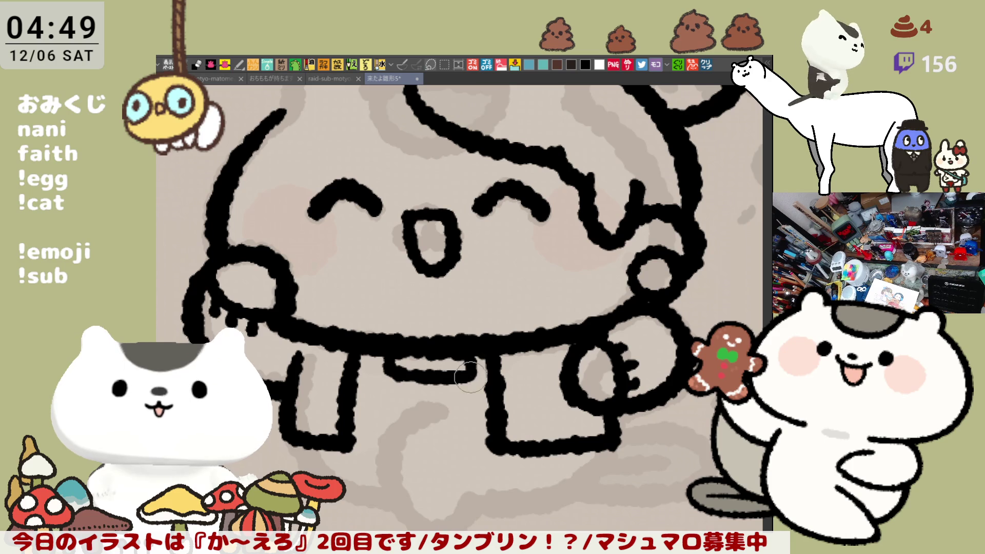
{"action": "key", "text": "ctrl+z"}
{"action": "left_click_drag", "start_coordinate": [388, 362], "coordinate": [477, 379]}
{"action": "key", "text": "ctrl+z"}
{"action": "left_click", "coordinate": [391, 368]}
{"action": "left_click_drag", "start_coordinate": [390, 363], "coordinate": [477, 359]}
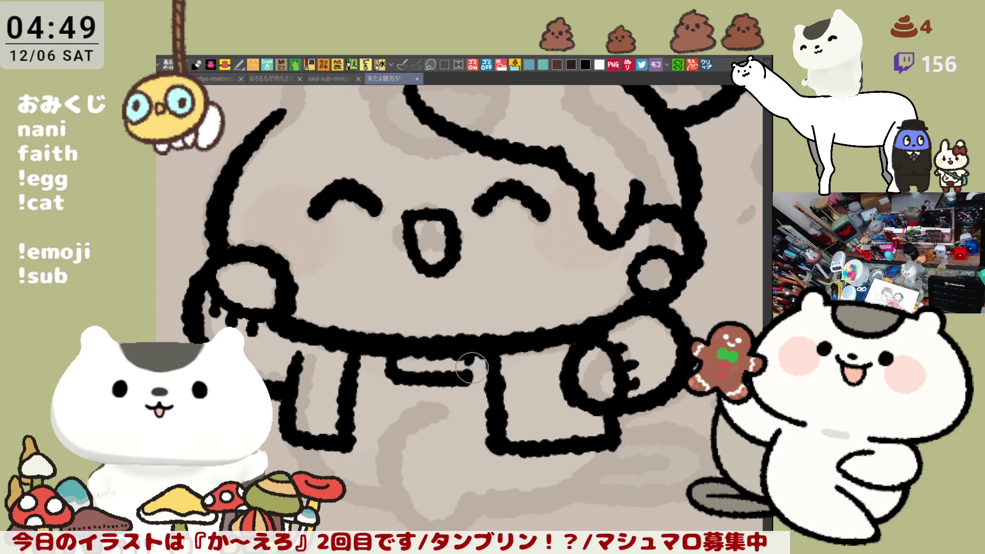
Arch a base line from the left leg to the right leg with a short vertical line below.
{"action": "mouse_move", "coordinate": [465, 418]}
{"action": "left_mouse_down"}
{"action": "mouse_move", "coordinate": [452, 406]}
{"action": "mouse_move", "coordinate": [475, 435]}
{"action": "mouse_move", "coordinate": [500, 395]}
{"action": "left_mouse_up"}
{"action": "mouse_move", "coordinate": [405, 399]}
{"action": "left_mouse_down"}
{"action": "mouse_move", "coordinate": [432, 411]}
{"action": "mouse_move", "coordinate": [541, 400]}
{"action": "left_mouse_up"}
{"action": "key", "text": "ctrl+z"}
{"action": "key", "text": "ctrl+z"}
{"action": "key", "text": "ctrl+z"}
{"action": "key", "text": "ctrl+z"}
{"action": "key", "text": "ctrl+z"}
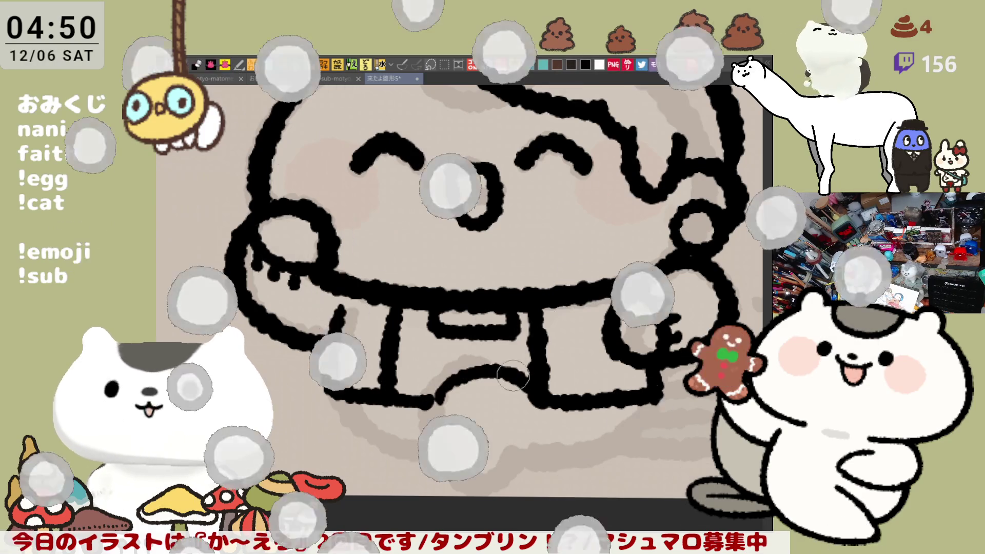
{"action": "left_click_drag", "start_coordinate": [436, 404], "coordinate": [526, 373]}
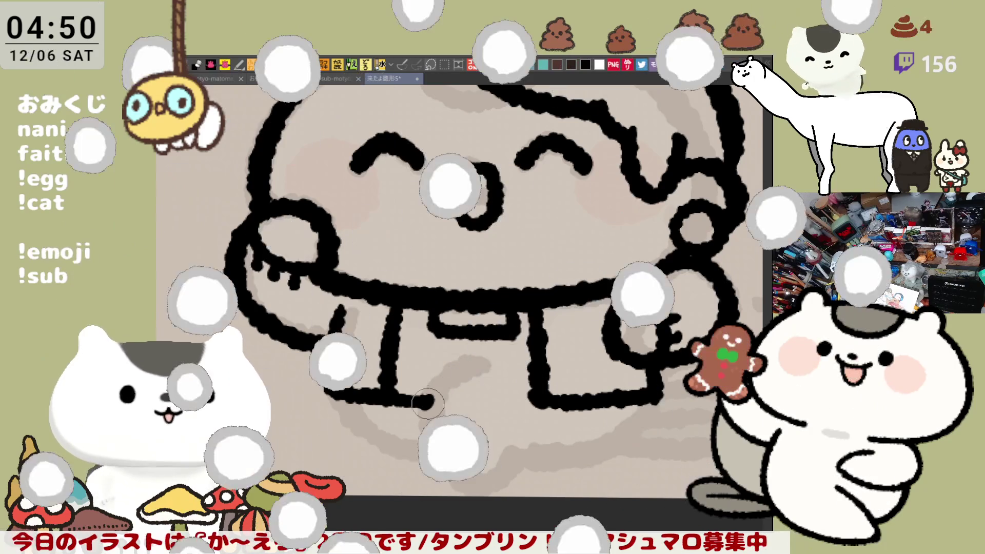
{"action": "mouse_move", "coordinate": [430, 391]}
{"action": "left_mouse_down"}
{"action": "mouse_move", "coordinate": [434, 444]}
{"action": "mouse_move", "coordinate": [534, 447]}
{"action": "left_mouse_up"}
{"action": "scroll", "coordinate": [518, 446], "scroll_direction": "down", "scroll_amount": 2}
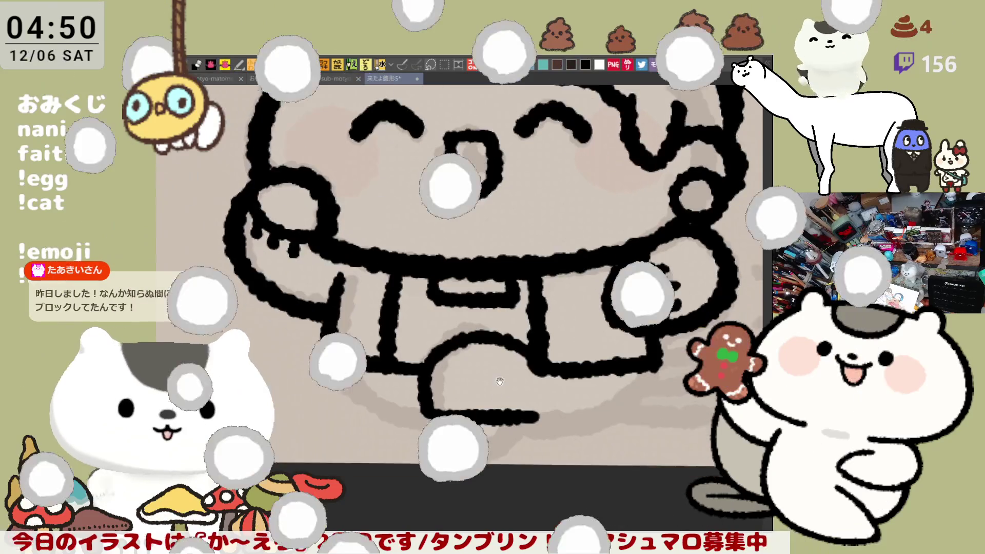
Redraw the long curved leg outline until it sits right and extend it into the foot.
{"action": "key", "text": "ctrl+z"}
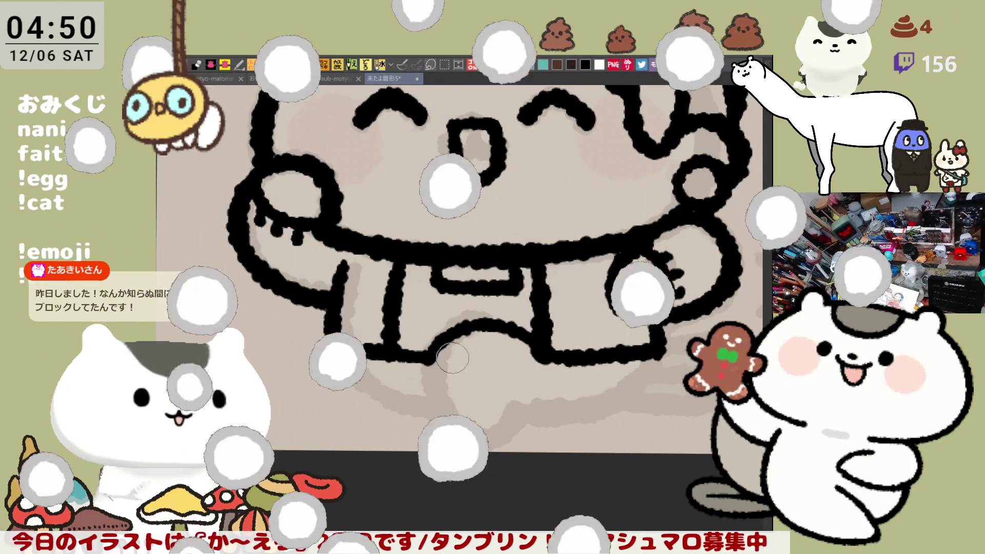
{"action": "left_click_drag", "start_coordinate": [432, 399], "coordinate": [470, 404]}
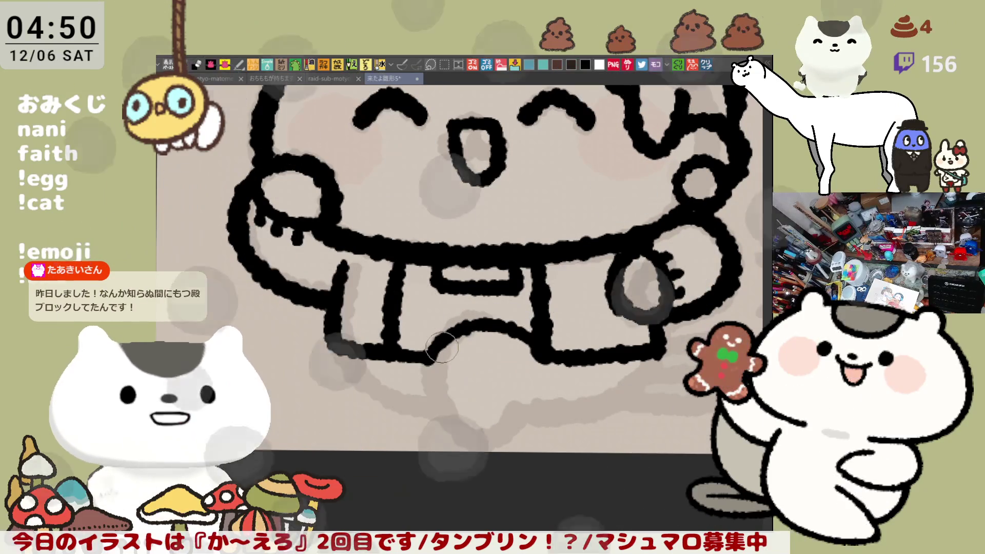
{"action": "key", "text": "ctrl+z"}
{"action": "key", "text": "ctrl+z"}
{"action": "left_click_drag", "start_coordinate": [437, 344], "coordinate": [458, 435]}
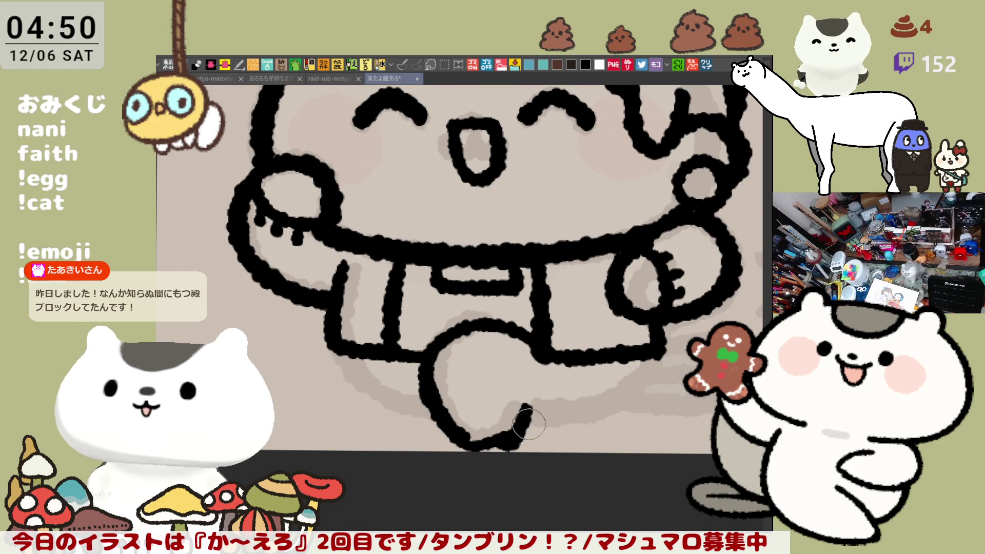
{"action": "key", "text": "ctrl+z"}
{"action": "left_click_drag", "start_coordinate": [439, 333], "coordinate": [454, 431]}
{"action": "key", "text": "ctrl+z"}
{"action": "mouse_move", "coordinate": [438, 334]}
{"action": "left_mouse_down"}
{"action": "mouse_move", "coordinate": [457, 442]}
{"action": "mouse_move", "coordinate": [506, 440]}
{"action": "left_mouse_up"}
{"action": "mouse_move", "coordinate": [531, 404]}
{"action": "left_mouse_down"}
{"action": "mouse_move", "coordinate": [518, 434]}
{"action": "mouse_move", "coordinate": [502, 440]}
{"action": "left_mouse_up"}
{"action": "key", "text": "ctrl+z"}
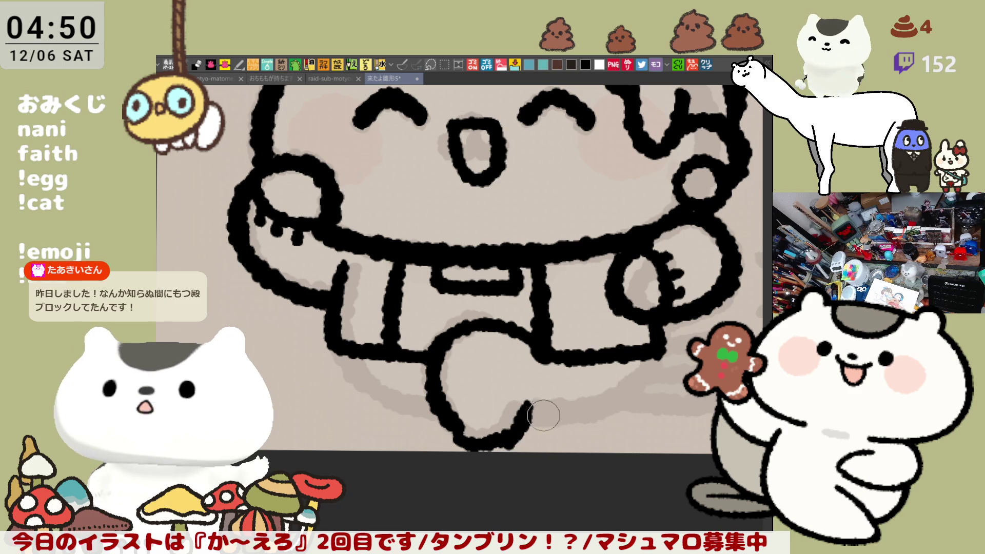
Retry the curve along the lower-left leg several times, checking it in the mirrored view.
{"action": "left_click_drag", "start_coordinate": [364, 353], "coordinate": [435, 413]}
{"action": "key", "text": "ctrl+z"}
{"action": "mouse_move", "coordinate": [354, 355]}
{"action": "left_mouse_down"}
{"action": "mouse_move", "coordinate": [451, 413]}
{"action": "mouse_move", "coordinate": [440, 426]}
{"action": "left_mouse_up"}
{"action": "key", "text": "h"}
{"action": "left_click_drag", "start_coordinate": [466, 383], "coordinate": [521, 391]}
{"action": "left_click_drag", "start_coordinate": [303, 357], "coordinate": [412, 423]}
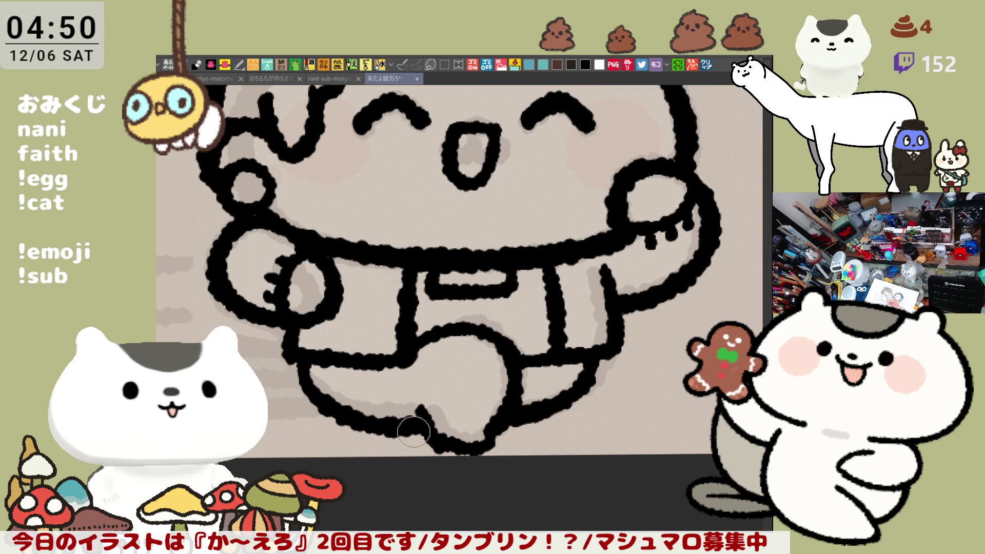
{"action": "key", "text": "ctrl+z"}
{"action": "mouse_move", "coordinate": [303, 355]}
{"action": "left_mouse_down"}
{"action": "mouse_move", "coordinate": [328, 379]}
{"action": "mouse_move", "coordinate": [437, 417]}
{"action": "left_mouse_up"}
{"action": "key", "text": "ctrl+z"}
{"action": "mouse_move", "coordinate": [310, 365]}
{"action": "left_mouse_down"}
{"action": "mouse_move", "coordinate": [331, 403]}
{"action": "mouse_move", "coordinate": [437, 418]}
{"action": "left_mouse_up"}
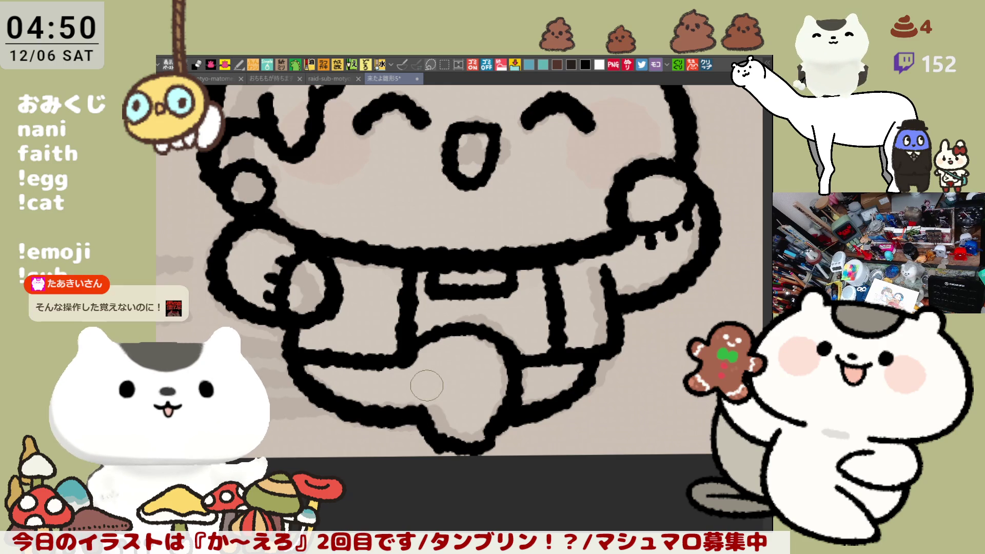
{"action": "key", "text": "ctrl+z"}
{"action": "mouse_move", "coordinate": [306, 355]}
{"action": "left_mouse_down"}
{"action": "mouse_move", "coordinate": [321, 388]}
{"action": "mouse_move", "coordinate": [437, 427]}
{"action": "mouse_move", "coordinate": [329, 377]}
{"action": "mouse_move", "coordinate": [434, 435]}
{"action": "mouse_move", "coordinate": [421, 429]}
{"action": "left_mouse_up"}
{"action": "key", "text": "ctrl+z"}
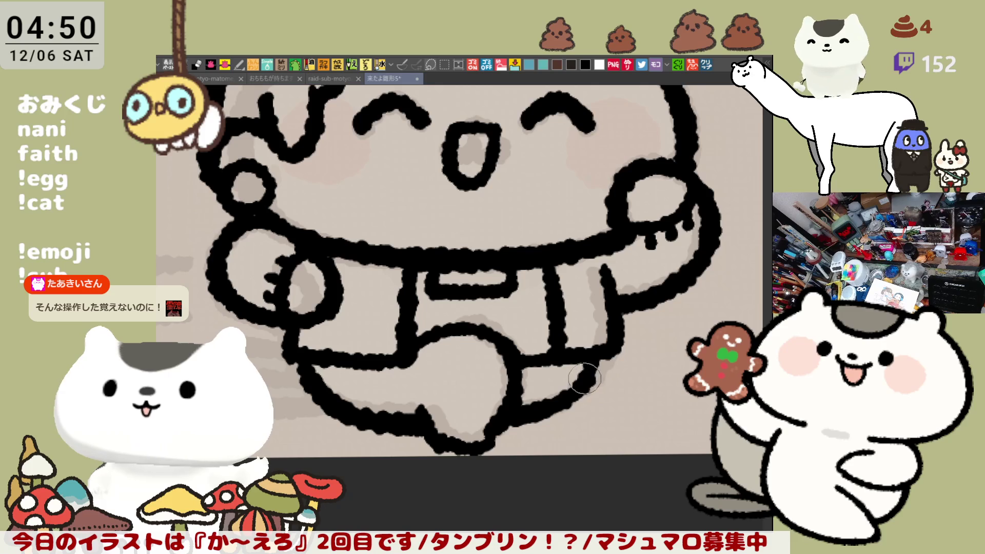
Touch up the right leg outline and thicken the left leg outline.
{"action": "mouse_move", "coordinate": [589, 375]}
{"action": "left_mouse_down"}
{"action": "mouse_move", "coordinate": [602, 348]}
{"action": "mouse_move", "coordinate": [610, 354]}
{"action": "left_mouse_up"}
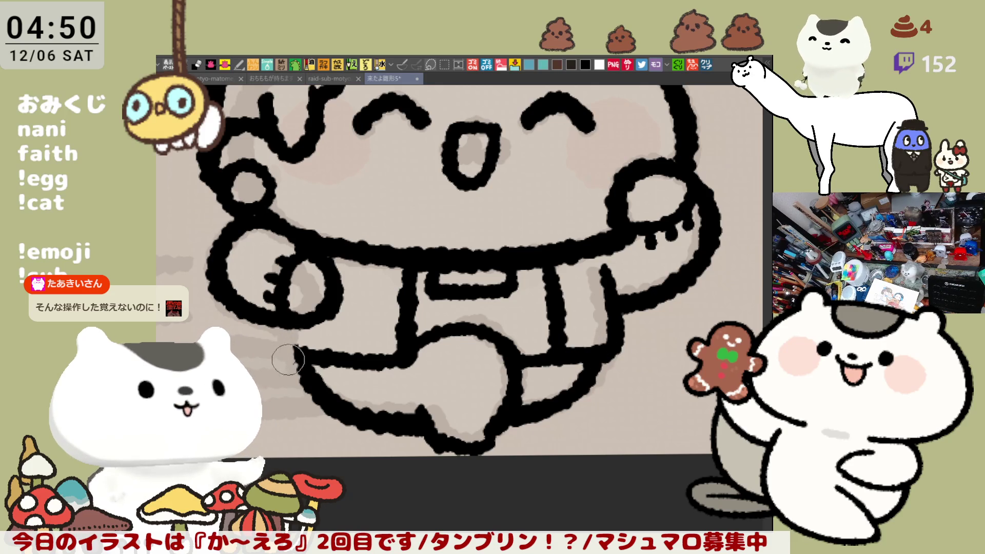
{"action": "left_click_drag", "start_coordinate": [289, 345], "coordinate": [340, 357]}
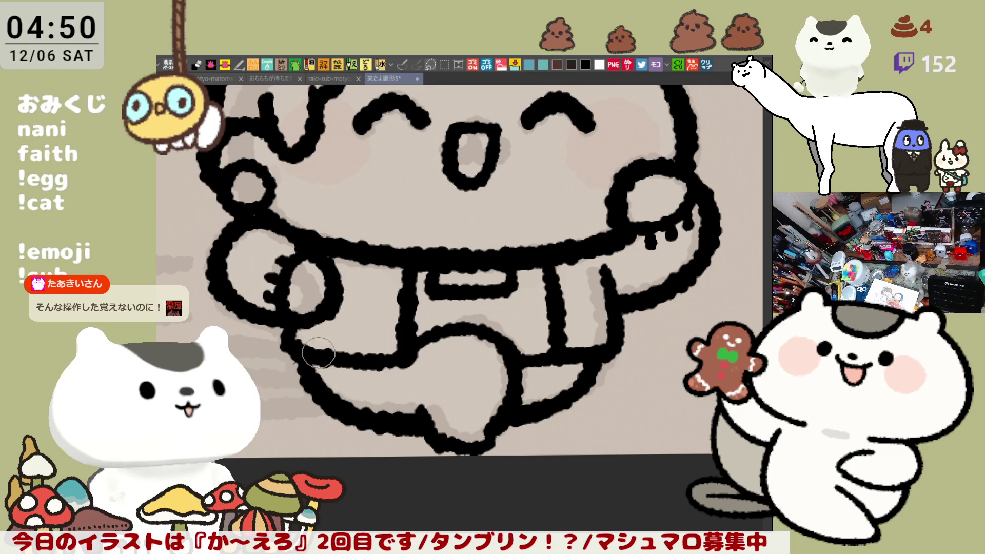
{"action": "key", "text": "h"}
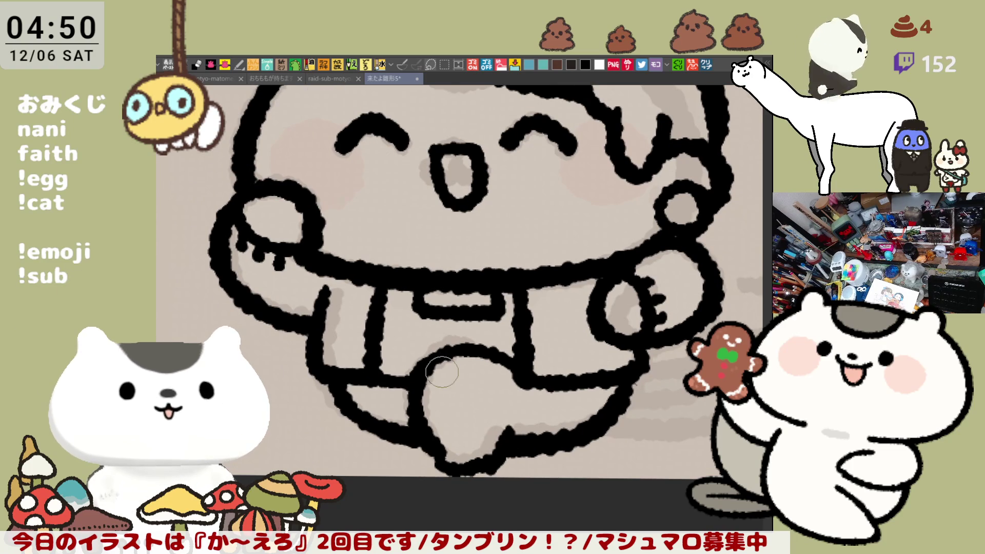
{"action": "scroll", "coordinate": [441, 372], "scroll_direction": "down", "scroll_amount": 3}
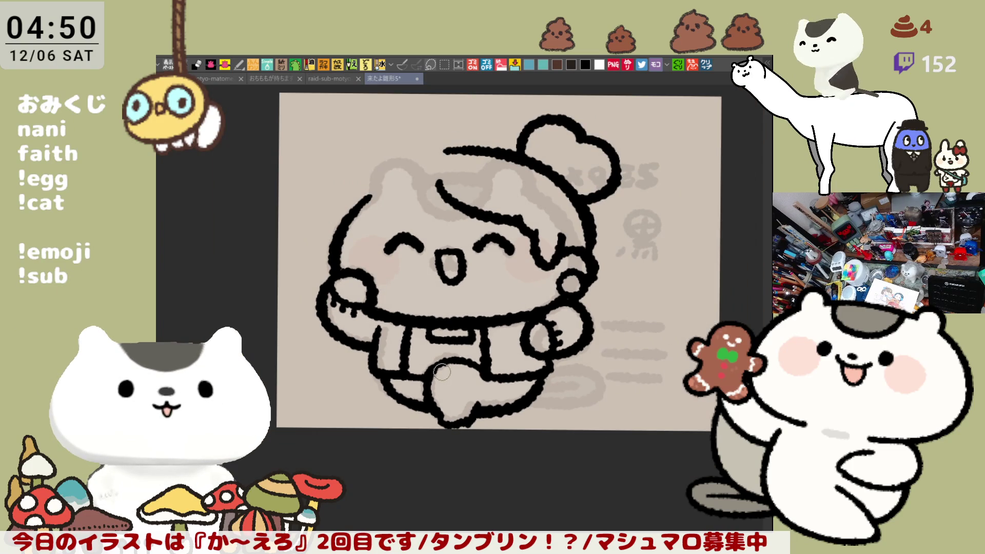
{"action": "scroll", "coordinate": [442, 371], "scroll_direction": "up", "scroll_amount": 3}
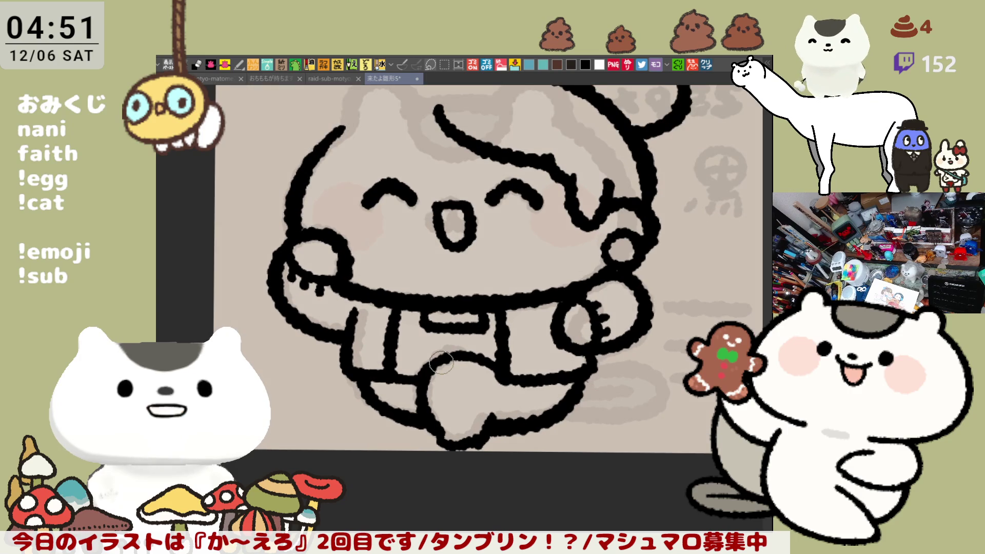
{"action": "scroll", "coordinate": [441, 364], "scroll_direction": "up", "scroll_amount": 1}
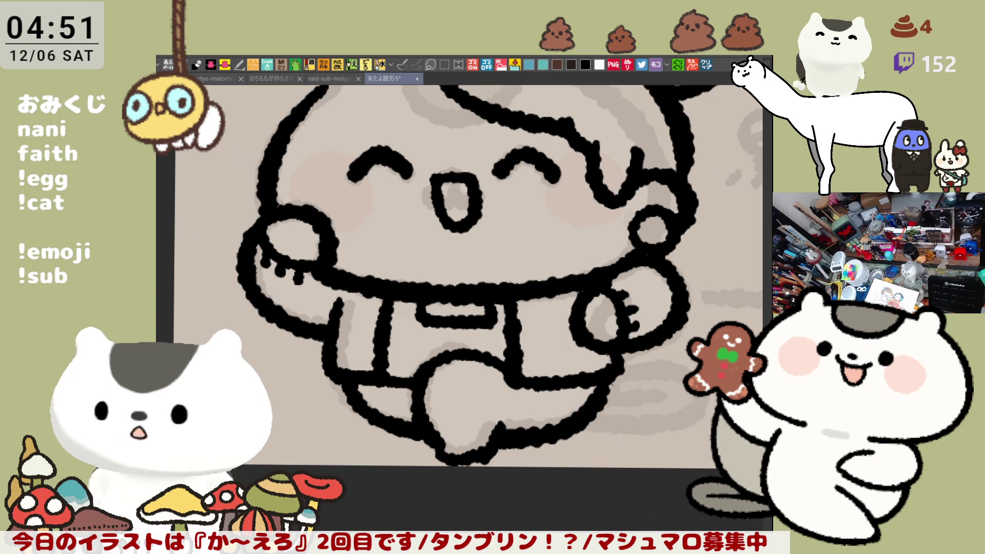
{"action": "scroll", "coordinate": [580, 416], "scroll_direction": "up", "scroll_amount": 5}
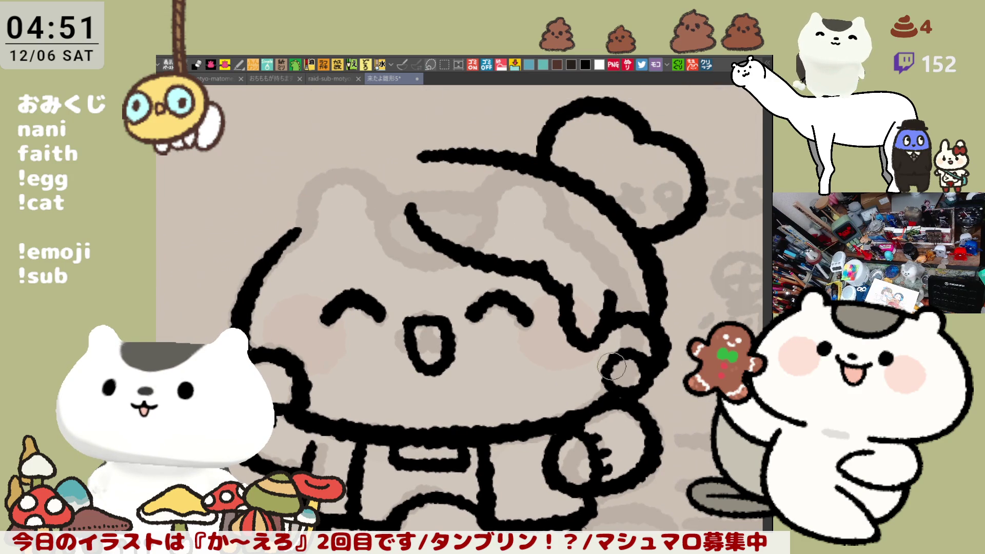
Erase the old hair strand right of the face and draw a new curve down to the cheek ring.
{"action": "mouse_move", "coordinate": [598, 264]}
{"action": "left_mouse_down"}
{"action": "mouse_move", "coordinate": [572, 308]}
{"action": "mouse_move", "coordinate": [569, 354]}
{"action": "mouse_move", "coordinate": [597, 340]}
{"action": "left_mouse_up"}
{"action": "mouse_move", "coordinate": [558, 282]}
{"action": "left_mouse_down"}
{"action": "mouse_move", "coordinate": [544, 273]}
{"action": "mouse_move", "coordinate": [549, 290]}
{"action": "left_mouse_up"}
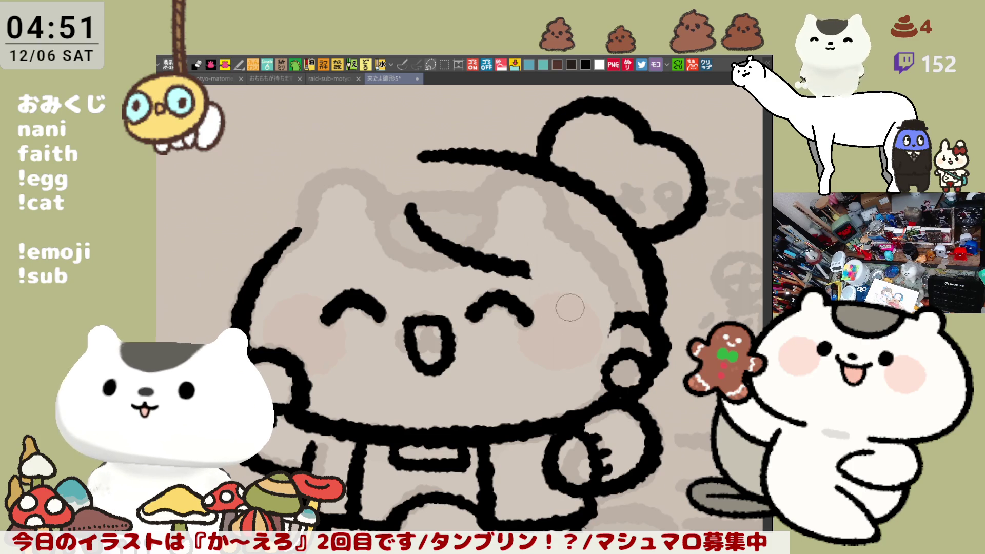
{"action": "left_click_drag", "start_coordinate": [526, 259], "coordinate": [581, 315]}
{"action": "key", "text": "ctrl+z"}
{"action": "mouse_move", "coordinate": [518, 252]}
{"action": "left_mouse_down"}
{"action": "mouse_move", "coordinate": [556, 305]}
{"action": "mouse_move", "coordinate": [611, 341]}
{"action": "left_mouse_up"}
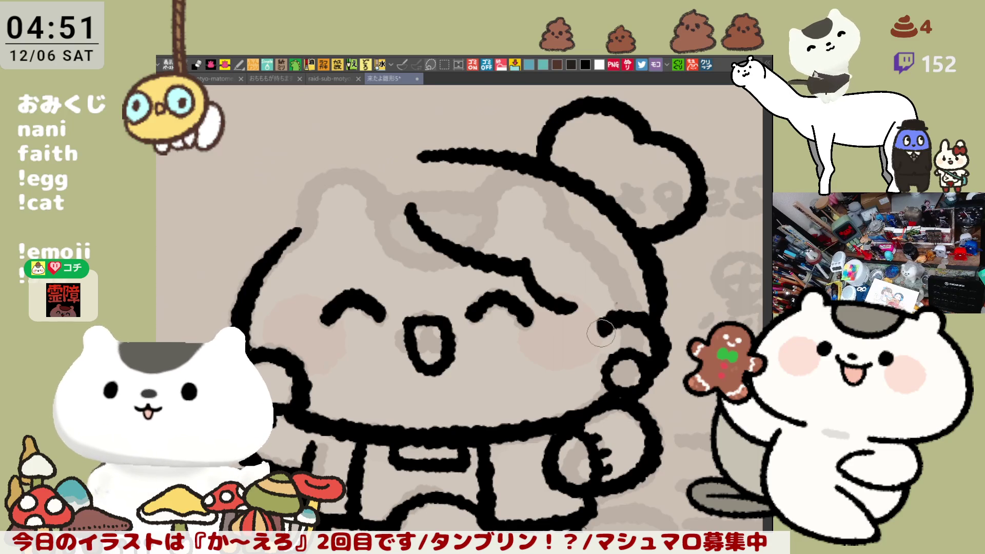
{"action": "left_click_drag", "start_coordinate": [567, 307], "coordinate": [600, 367]}
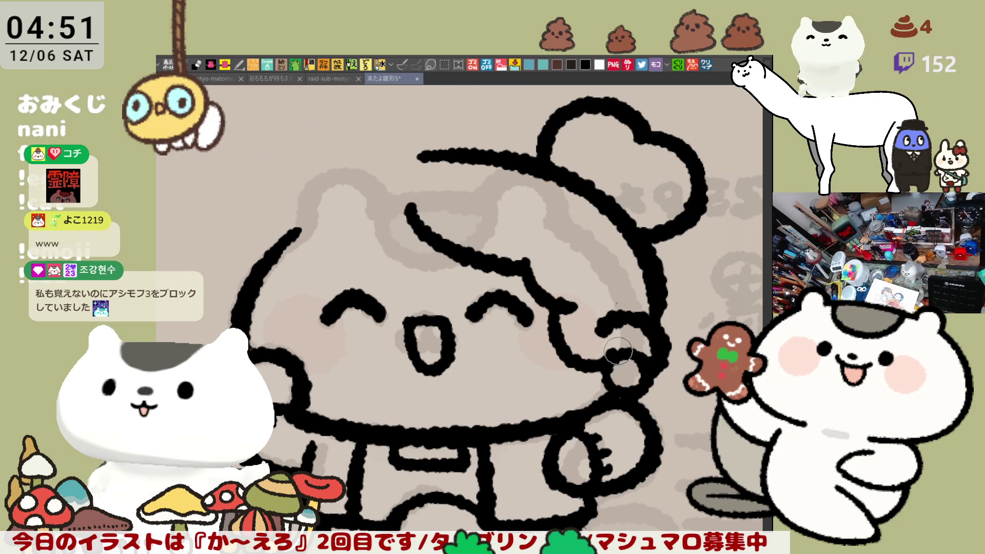
{"action": "left_click_drag", "start_coordinate": [589, 326], "coordinate": [615, 327]}
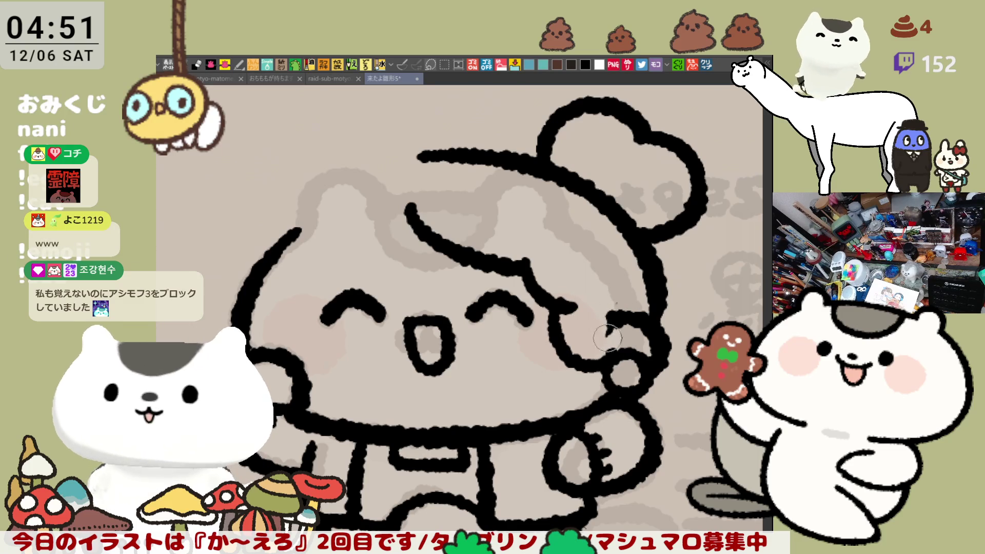